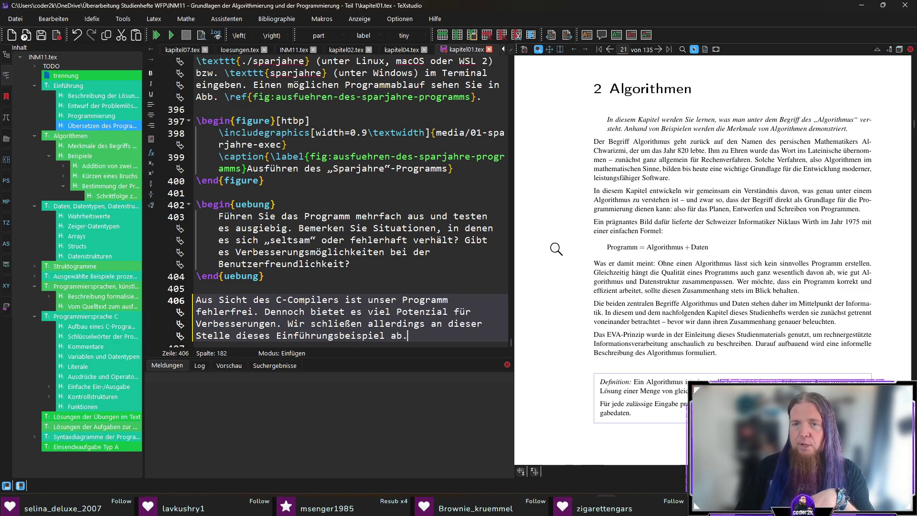
scroll(559, 247, down, 2)
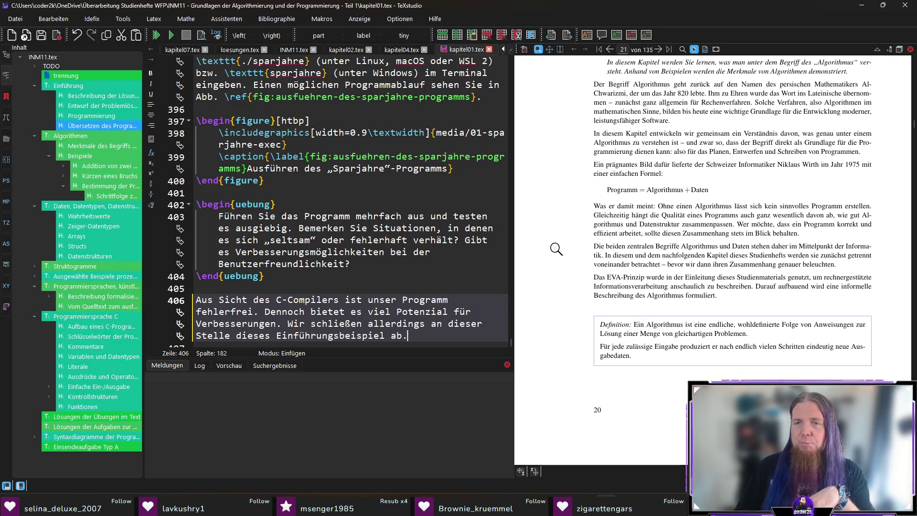
Step: Jump from the PDF into kapitel02.tex and add blank lines after \end{merksatz} for the new note
mouse_move(608, 192)
mouse_down()
mouse_move(708, 190)
mouse_move(502, 270)
mouse_up()
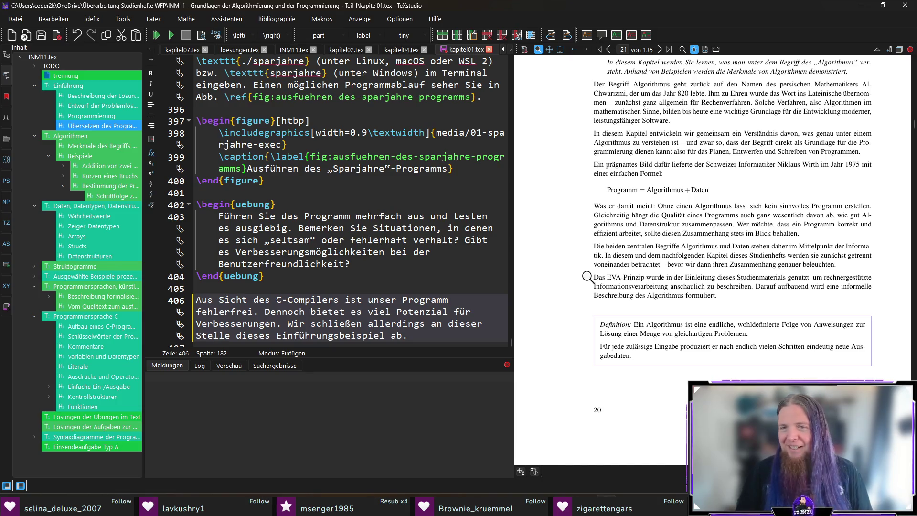
scroll(572, 284, down, 1)
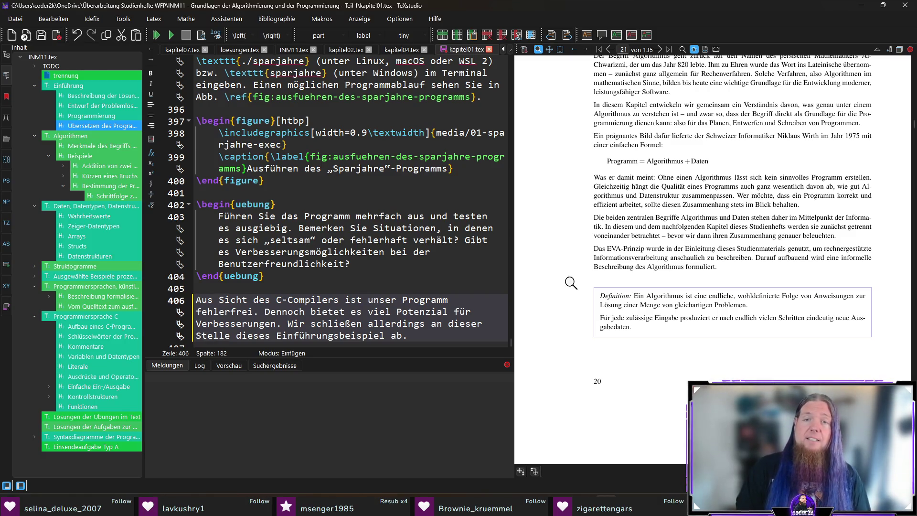
drag(613, 163, 693, 165)
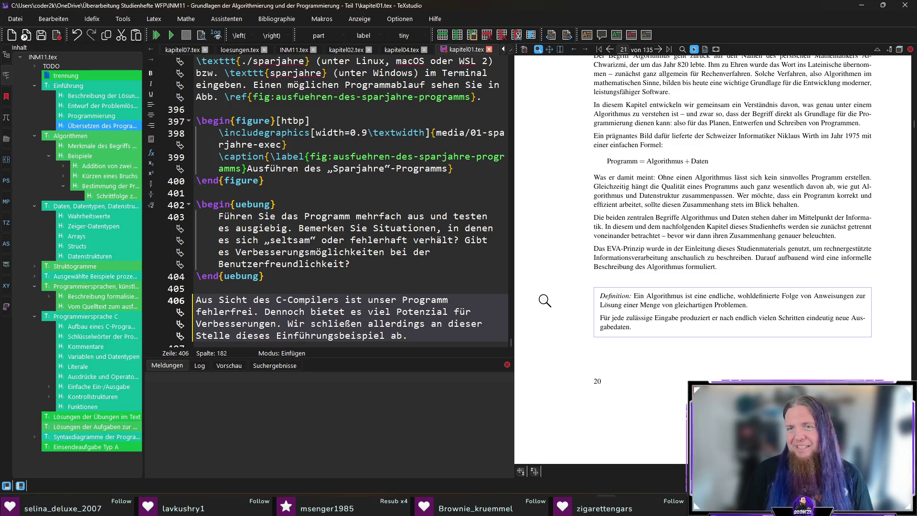
scroll(673, 247, down, 1)
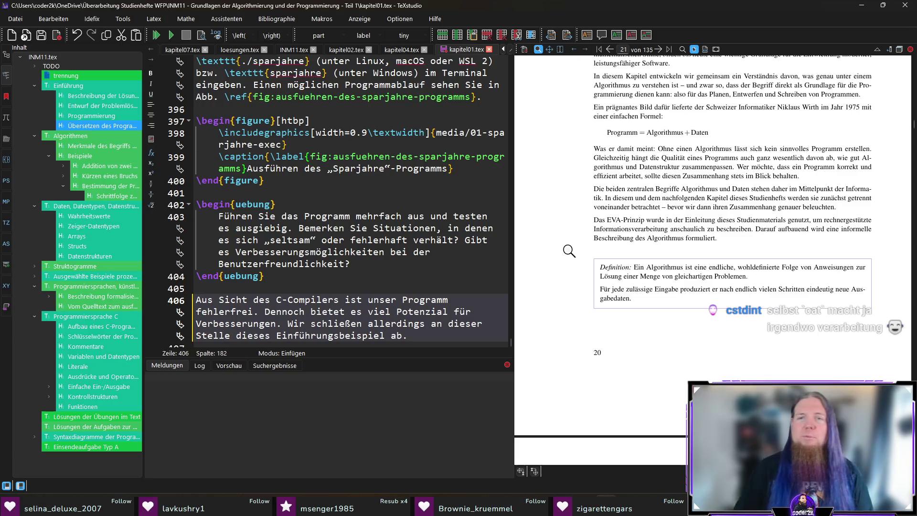
scroll(680, 307, down, 2)
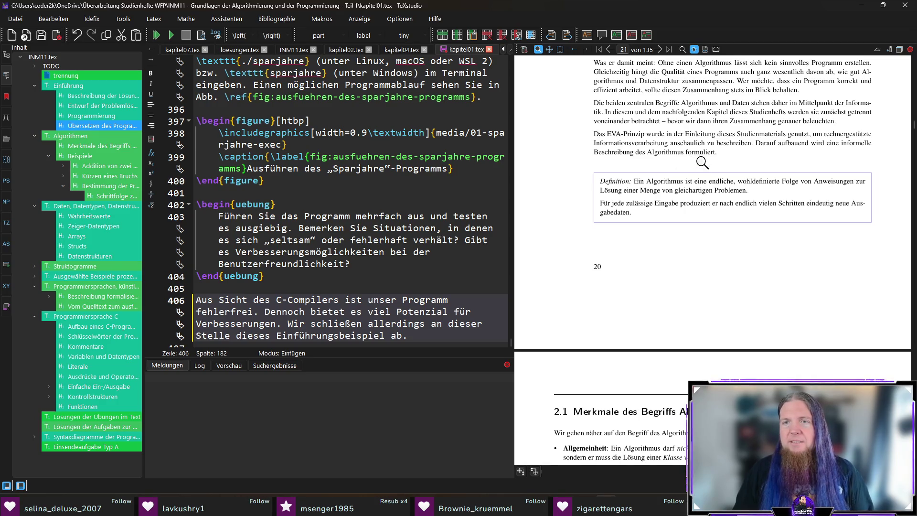
ctrl+click(699, 152)
scroll(265, 224, down, 3)
click(266, 218)
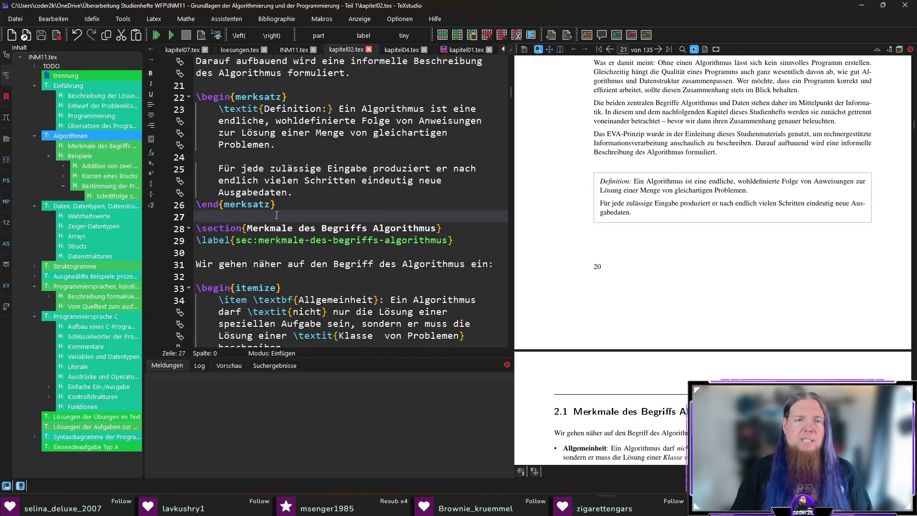
key(Return)
key(Return)
key(Up)
text(extit{Hinweis)
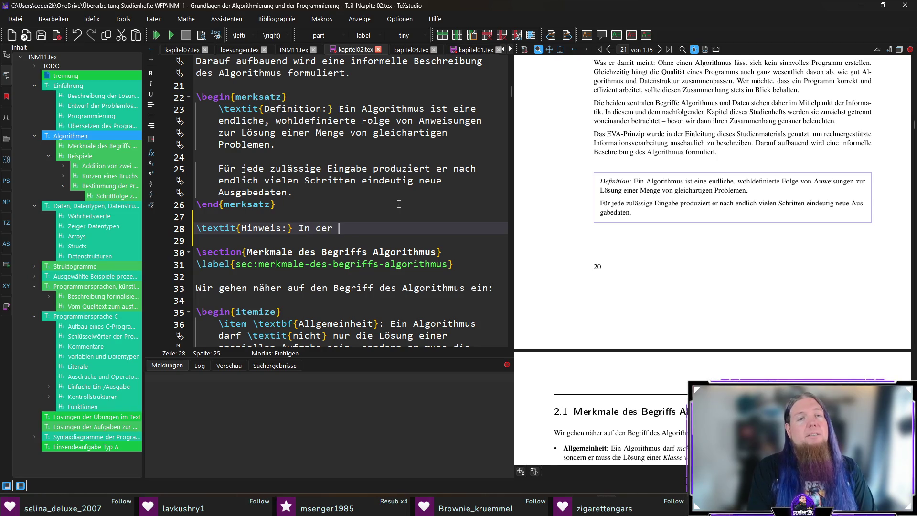
text( igen )
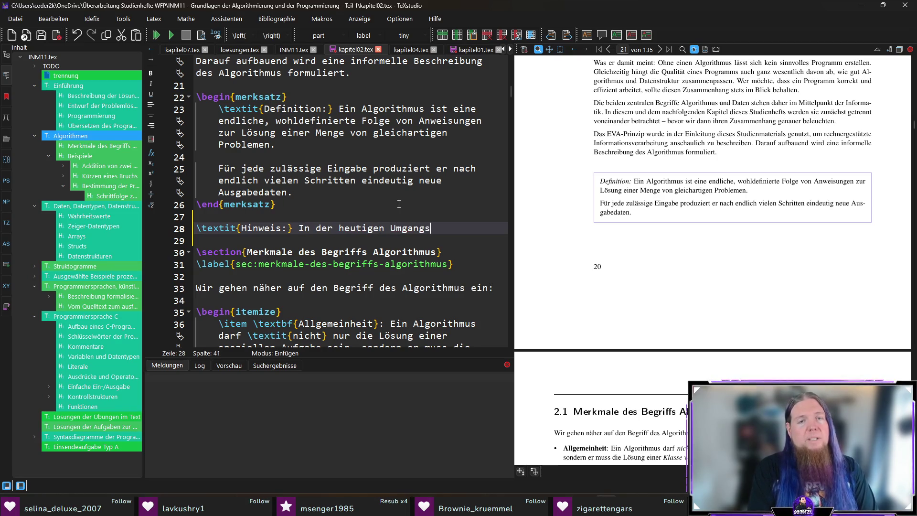
text(prache wird)
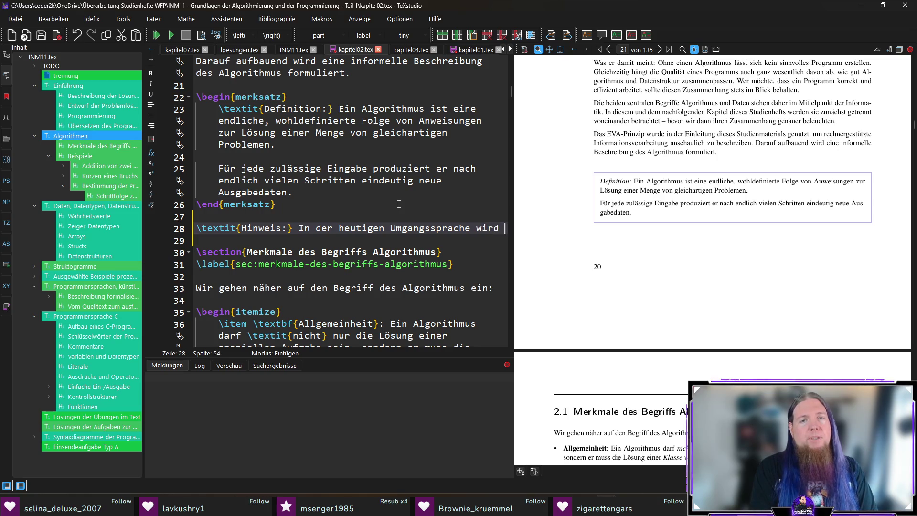
text(oft im Zusammenhang mit den sozialen Media)
Step: Write the \textit{Hinweis:} sentence on social media's use of „Algorithmus“, correcting 'Media' and selecting 'mit dem'
key(BackSpace)
text(en)
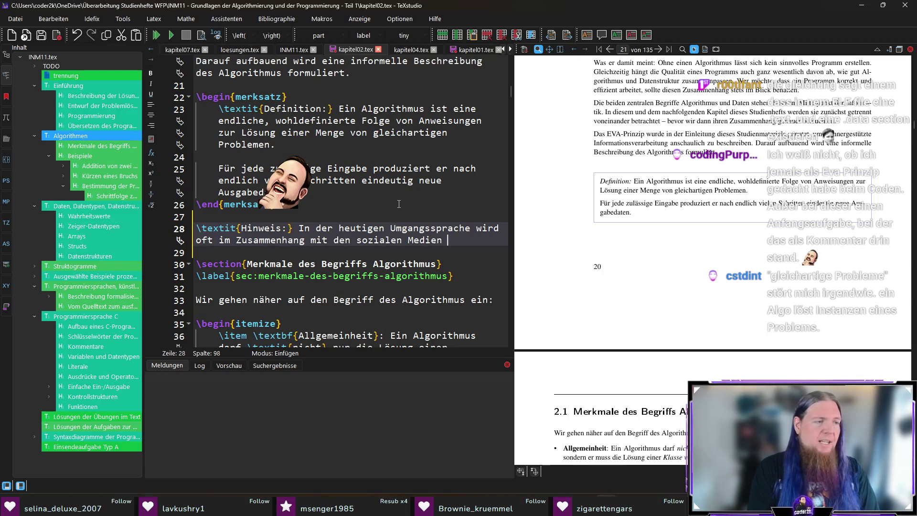
text( mit de)
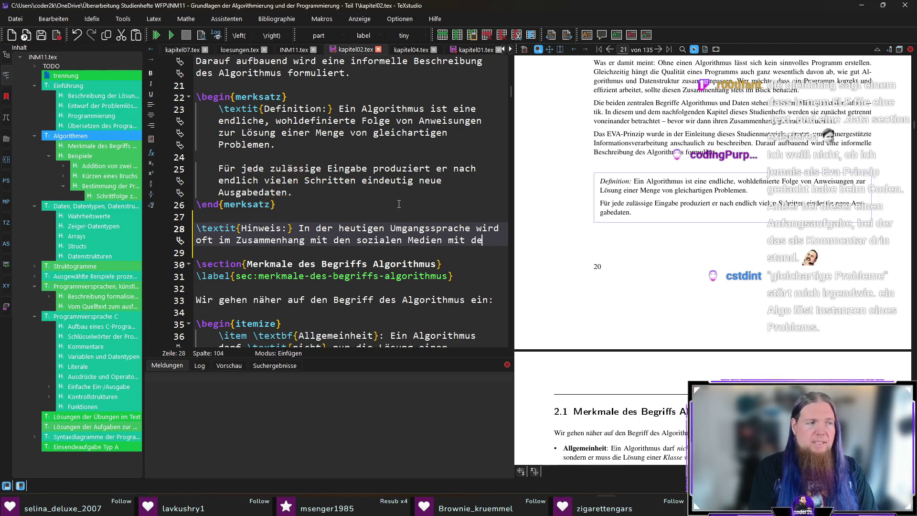
text(m Begriff „Alkg)
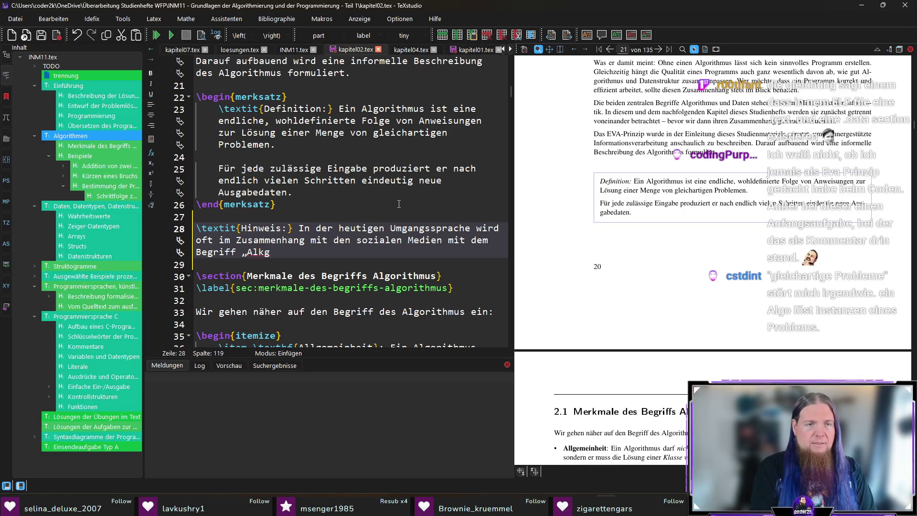
key(BackSpace)
key(BackSpace)
text(gorithmus“)
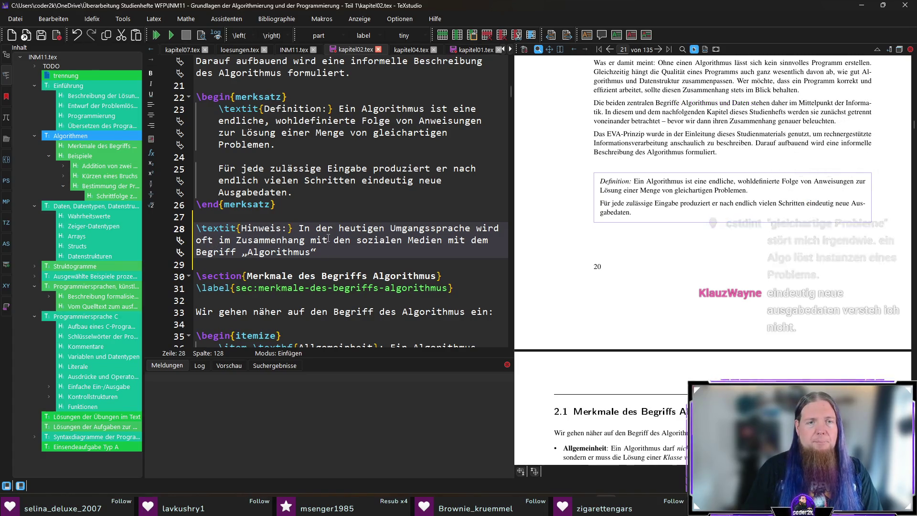
drag(448, 241, 488, 240)
text(der Begriff „Algorithmus“ )
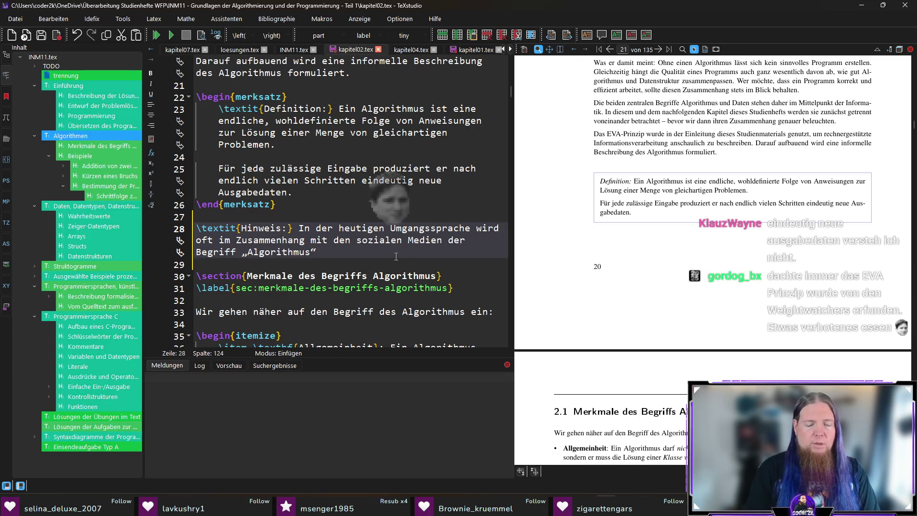
text(verwendet)
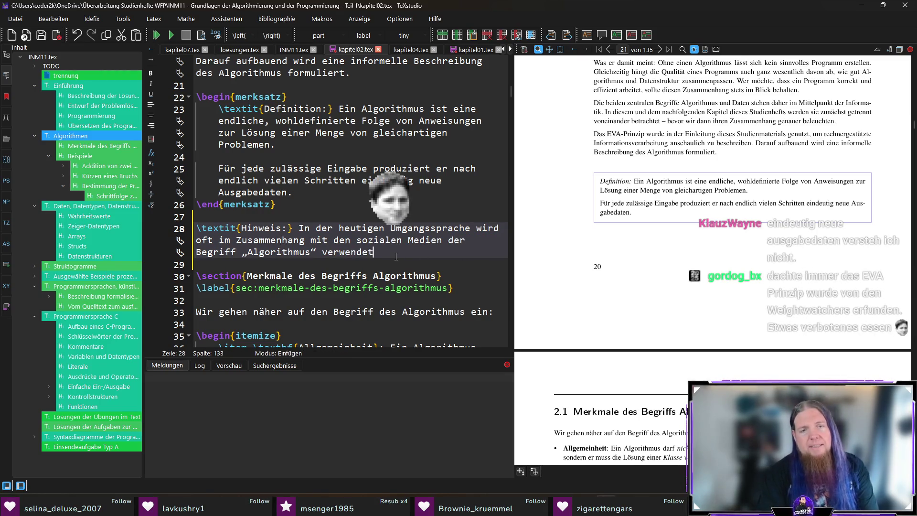
text(, wenn man beschrei)
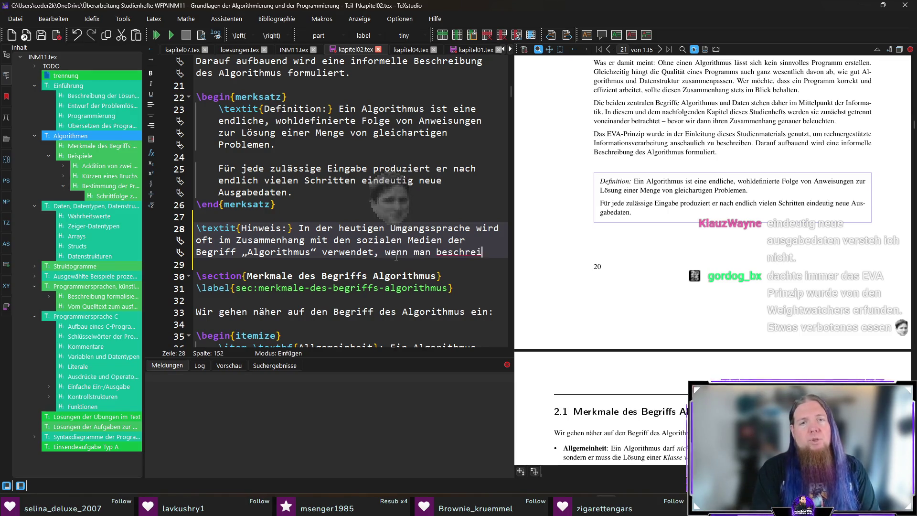
text(ben möchte, welche In)
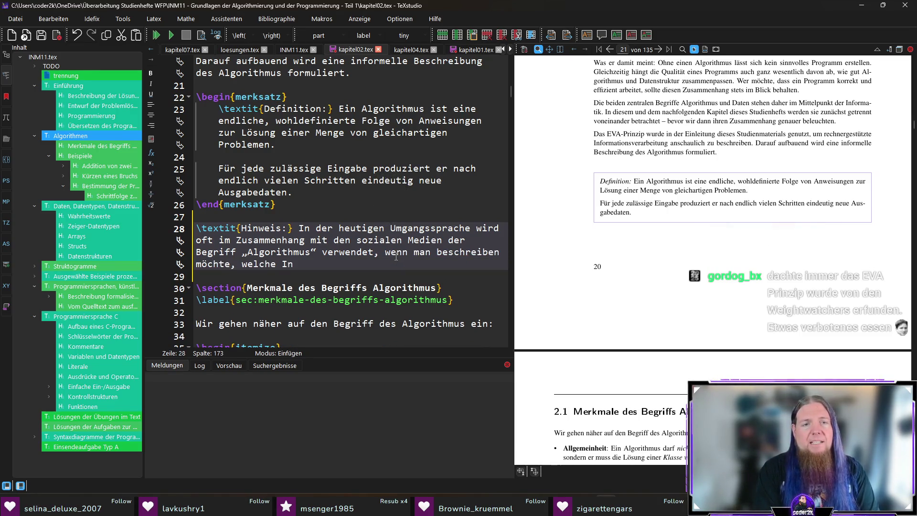
text(halte de)
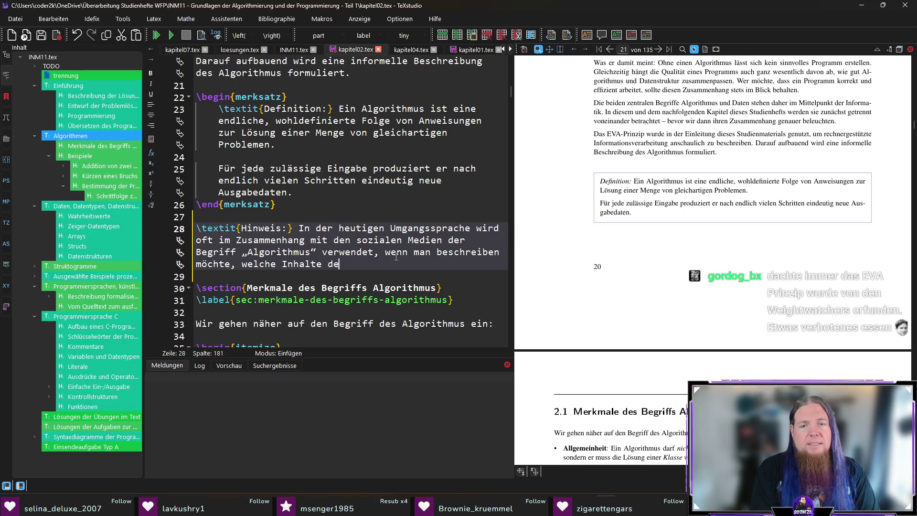
text(n Nutzenden ausgespie)
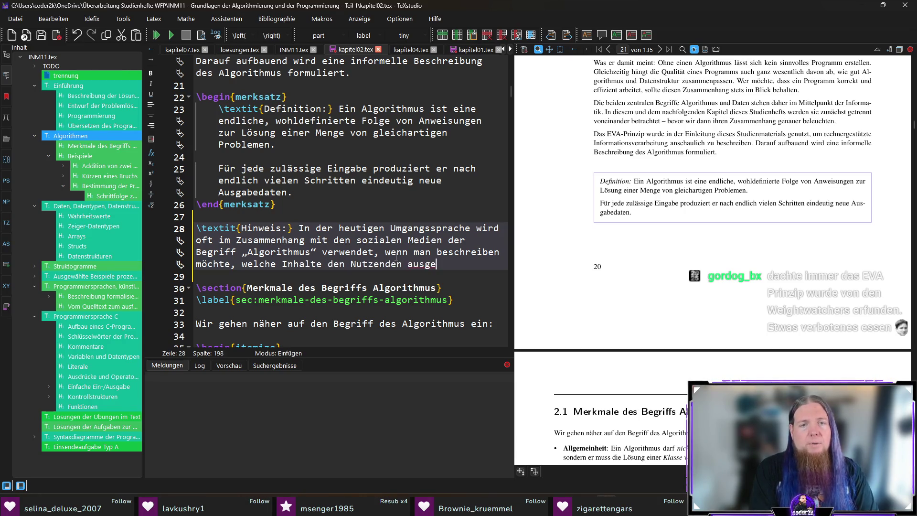
text(lt werden. Diese Wortbedeutung)
Step: Finish the Hinweis sentence stating this is \textit{nicht} the technical meaning, then recompile the preview
key(BackSpace)
key(BackSpace)
key(BackSpace)
text(ung ist hier )
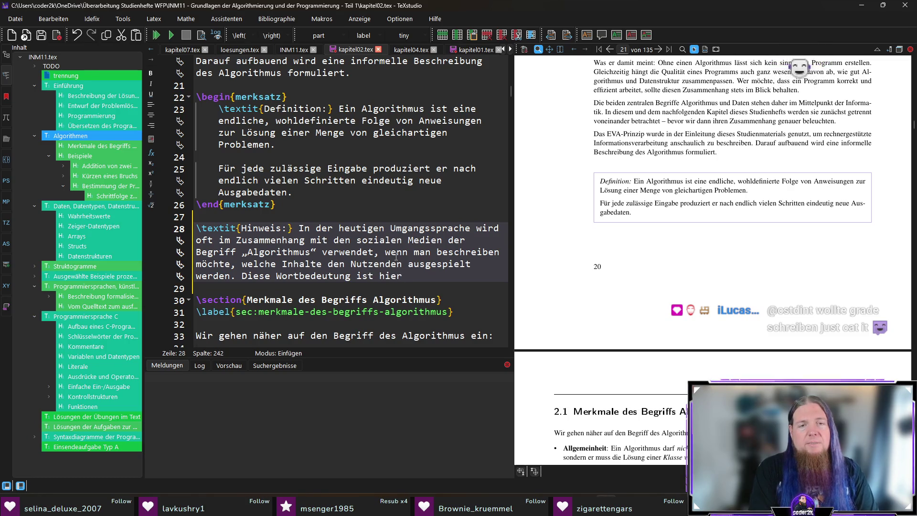
text(	extit{nicht} gem)
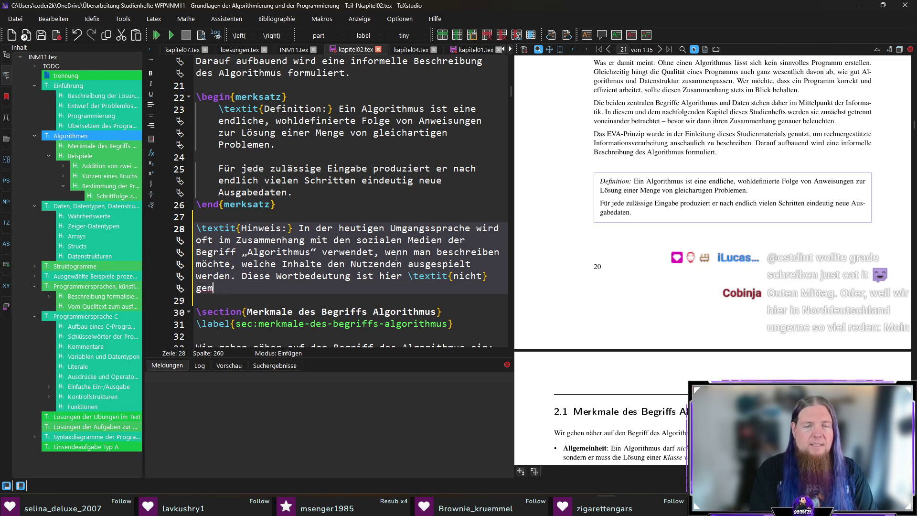
text(eint und entspricht nicht der)
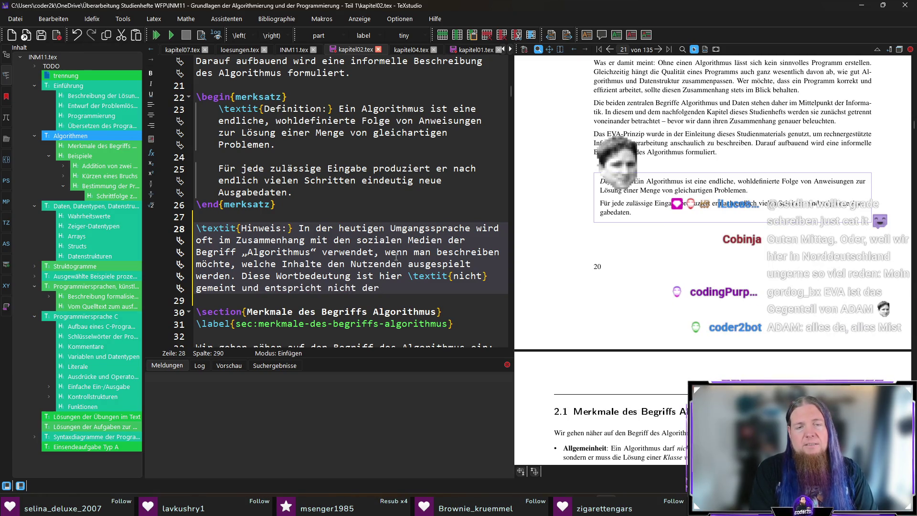
text( im technischen K)
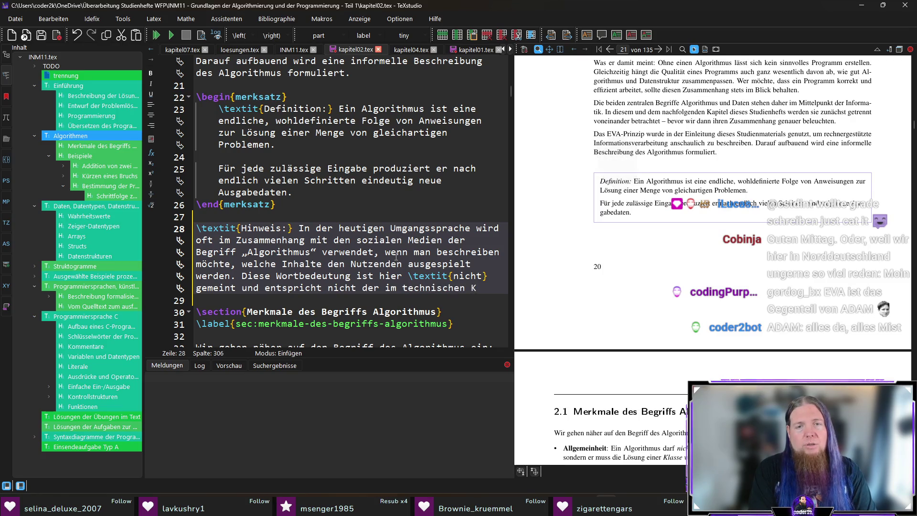
text(ontext üblichen)
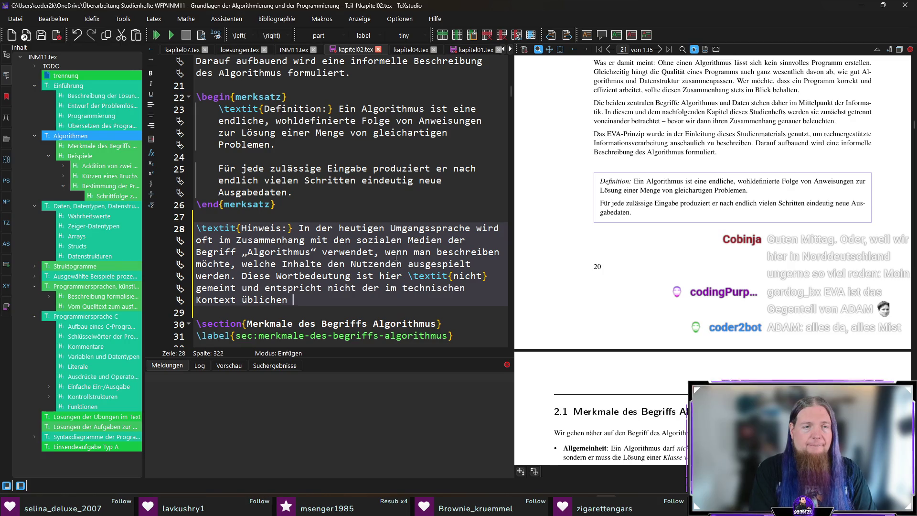
text(Definition.)
key(F5)
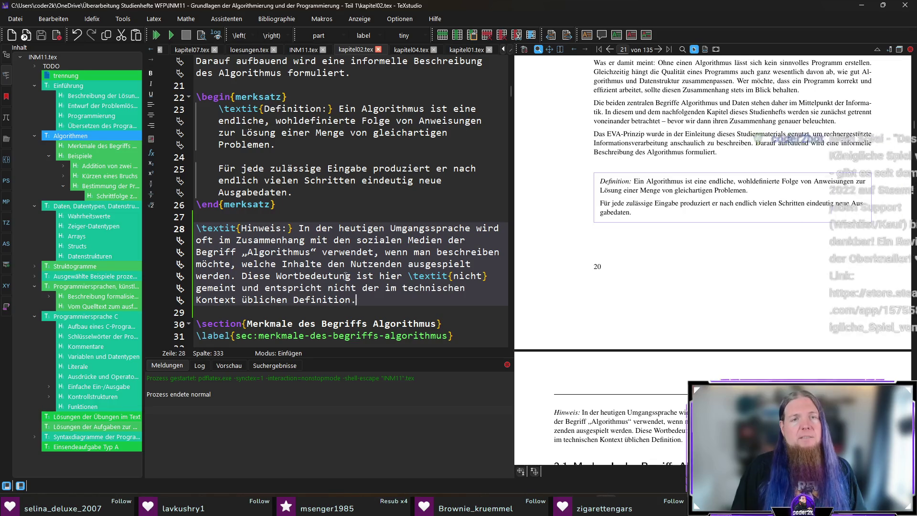
Step: Select the word 'neue' in the definition sentence for rewording
double_click(427, 181)
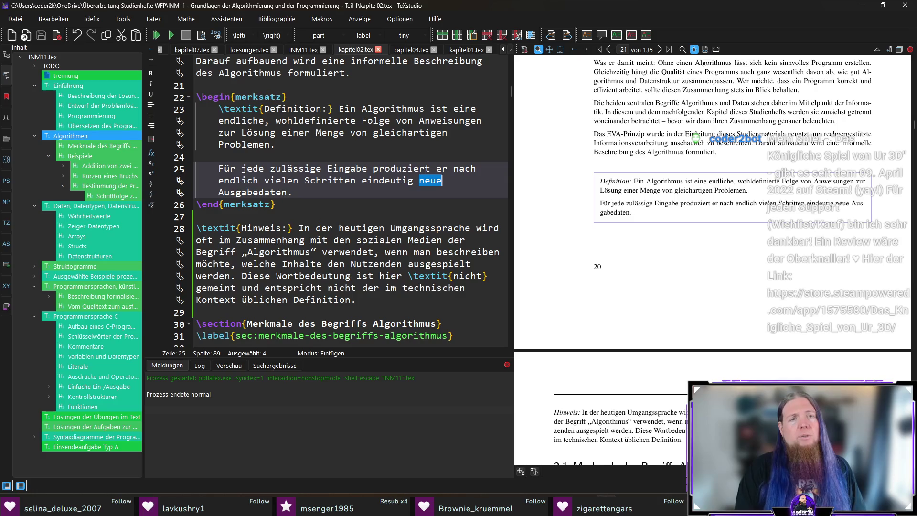
Step: Remove 'neue' and 'eindeutig', append ', die aus den Eingabedaten eindeutig hervorgehen.' and save the chapter
key(Delete)
key(Delete)
key(Left)
key(Left)
key(Left)
key(ctrl+shift+Right)
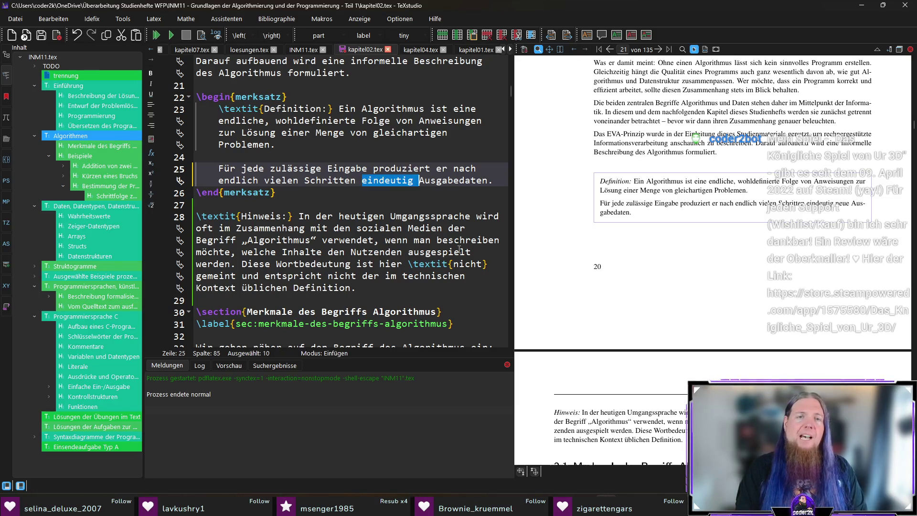
key(Delete)
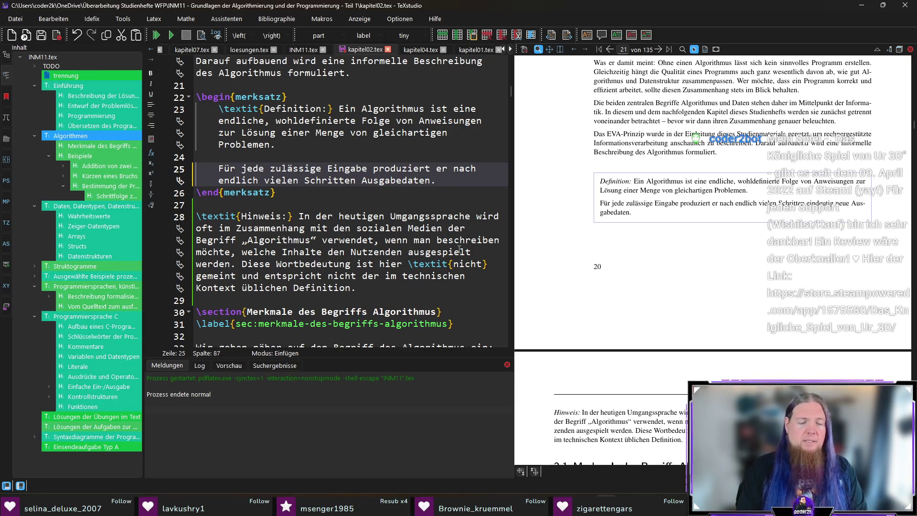
text(, die aus den EIngabedaten)
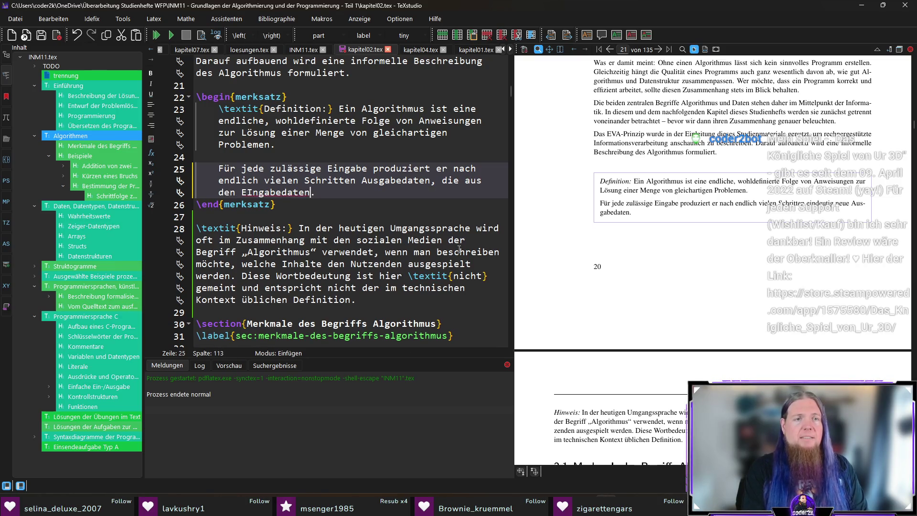
key(ctrl+Right)
text(eindeu)
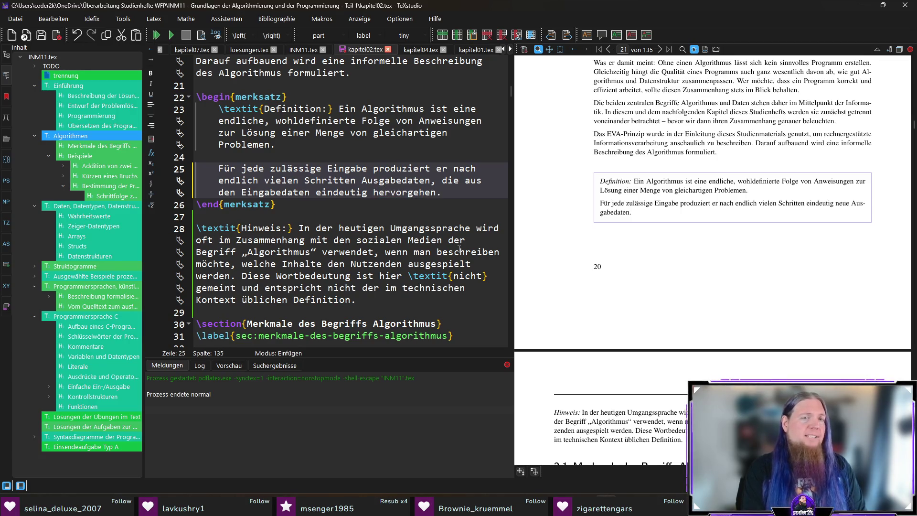
key(ctrl+s)
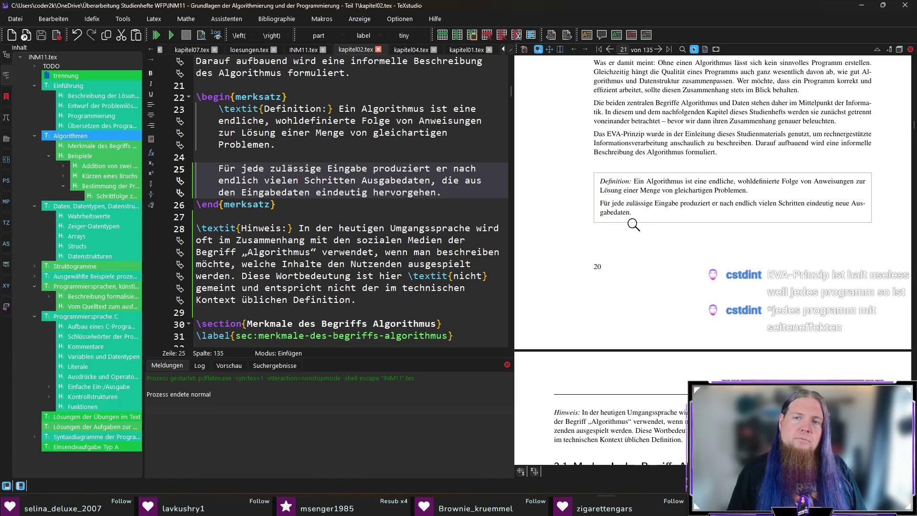
drag(669, 197, 756, 193)
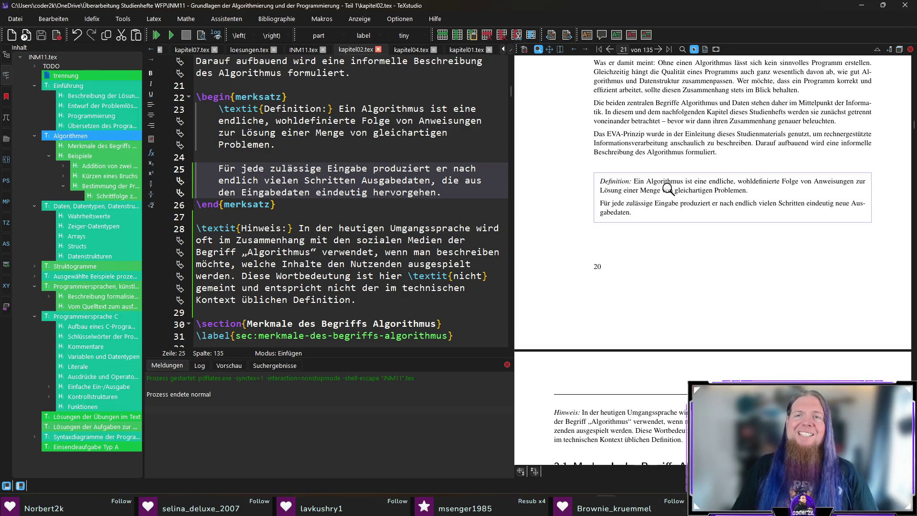
key(Right)
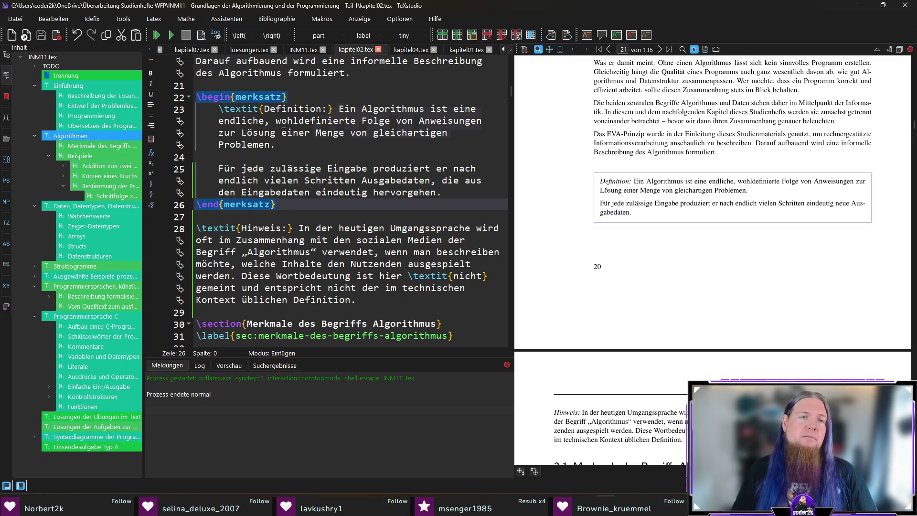
Step: Replace 'einer Menge von gleichartigen Problemen' with 'eines Problems', save and recompile the PDF
drag(283, 133, 272, 143)
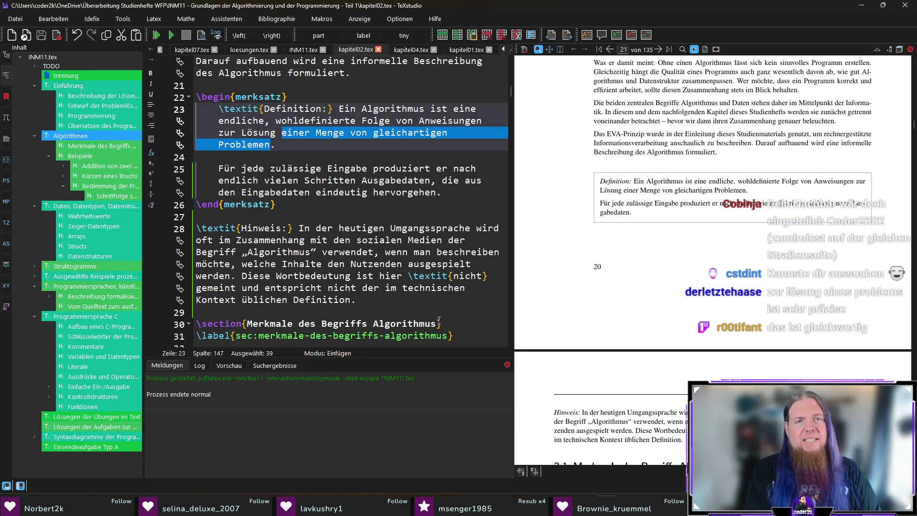
text(eines Problems)
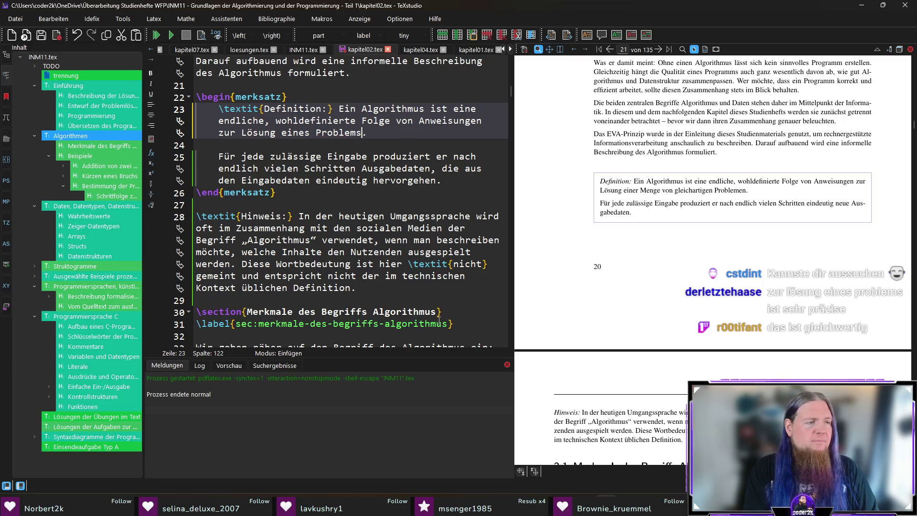
key(ctrl+s)
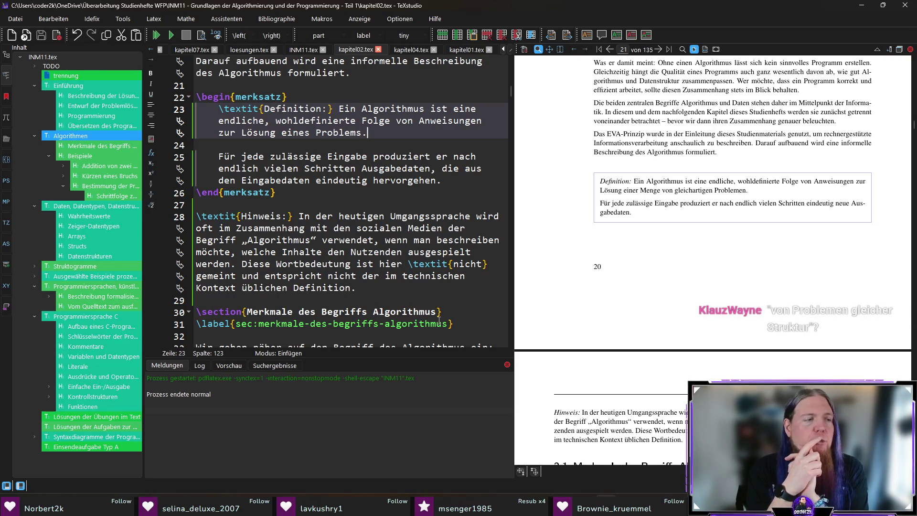
key(F5)
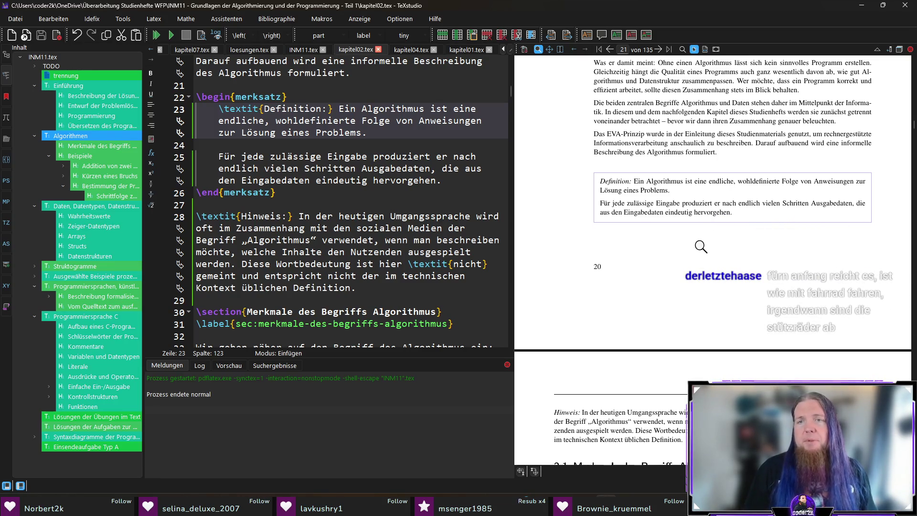
Step: Magnify the updated definition in the PDF, then jump to the Hinweis paragraph's source
drag(617, 203, 860, 186)
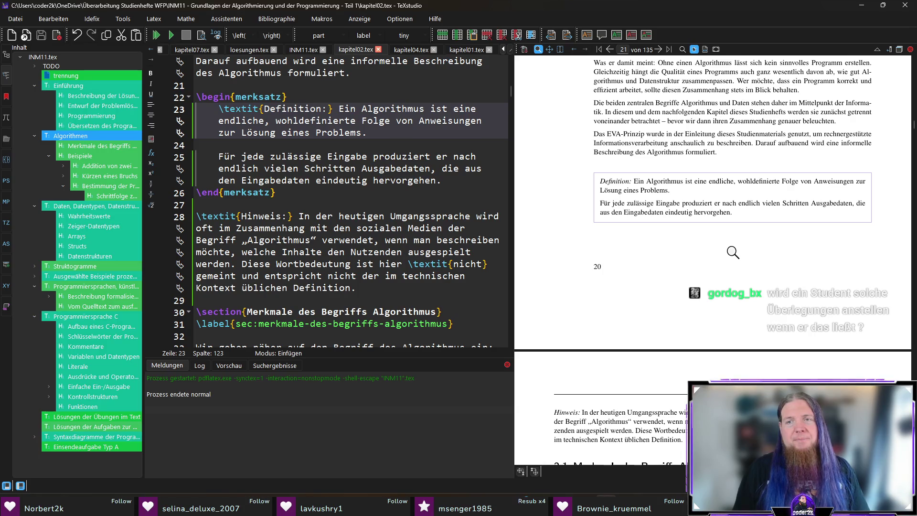
scroll(738, 233, down, 1)
scroll(739, 234, down, 1)
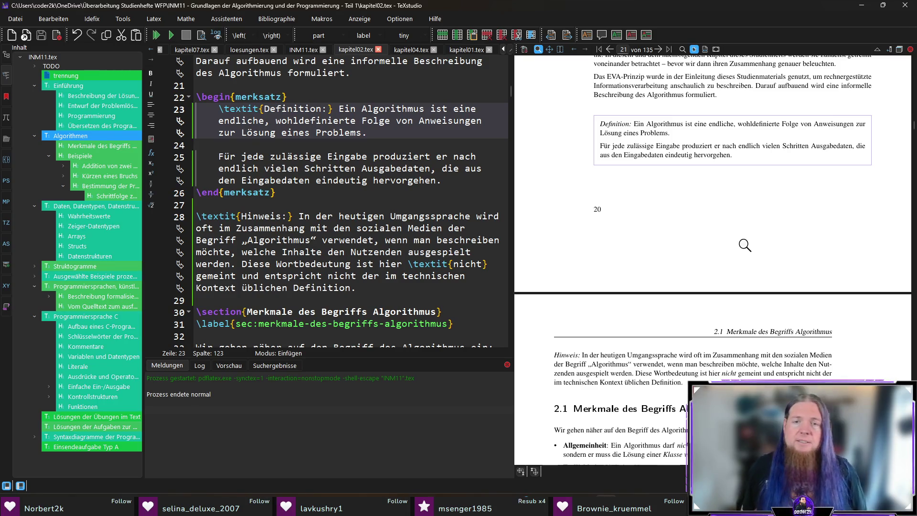
scroll(745, 244, down, 2)
scroll(746, 245, down, 1)
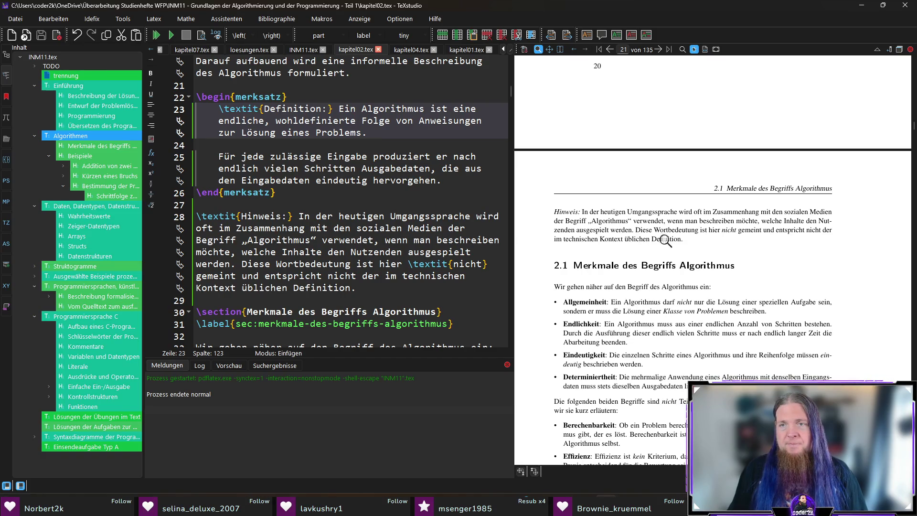
ctrl+click(765, 221)
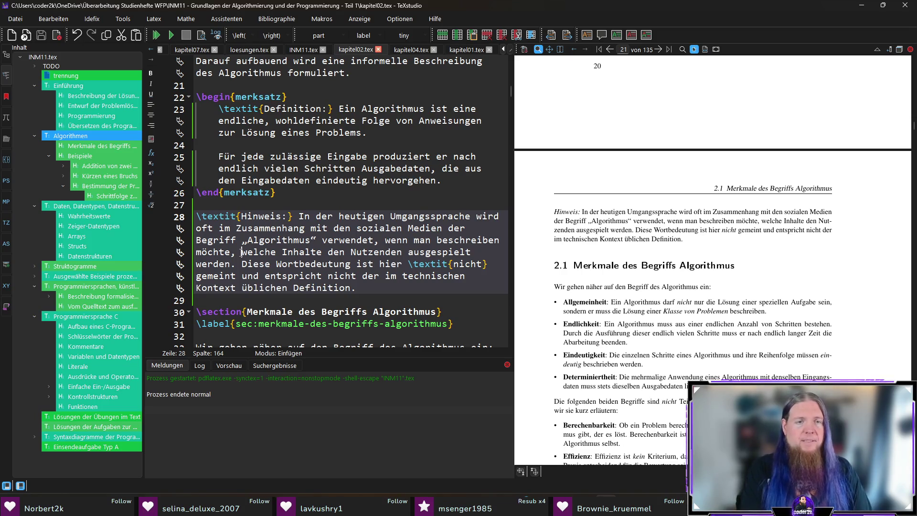
Step: Adjust the Hinweis wording around 'Technologie' and recompile the PDF
key(ctrl+shift+Right)
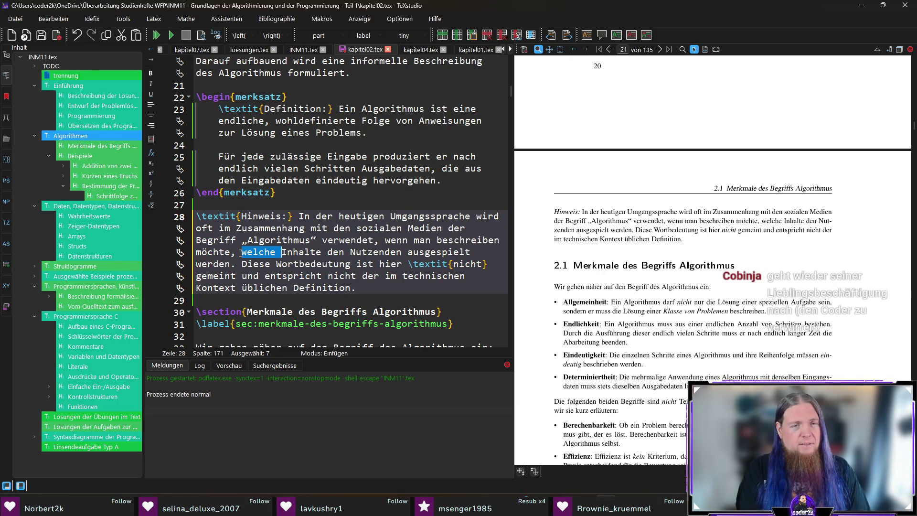
key(Up)
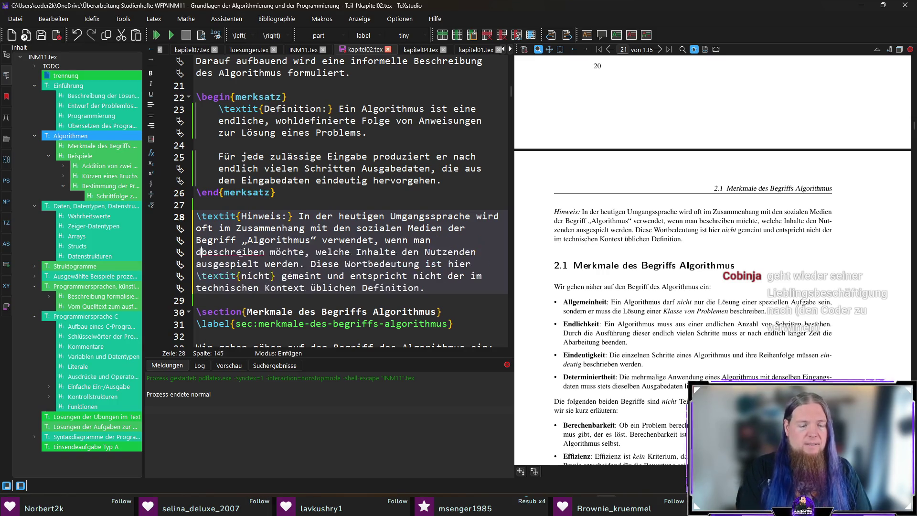
text(die Technol)
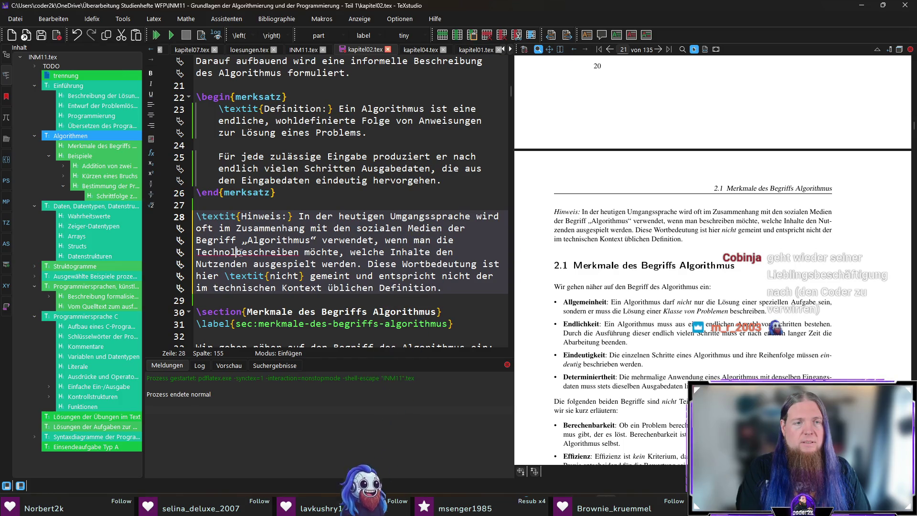
text(ogie)
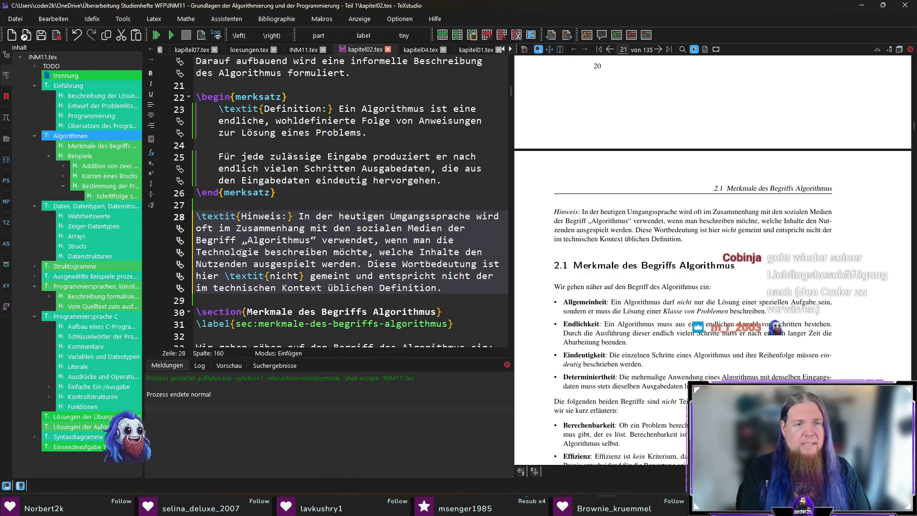
key(ctrl+Right)
key(ctrl+Right)
text(die entscheidet,)
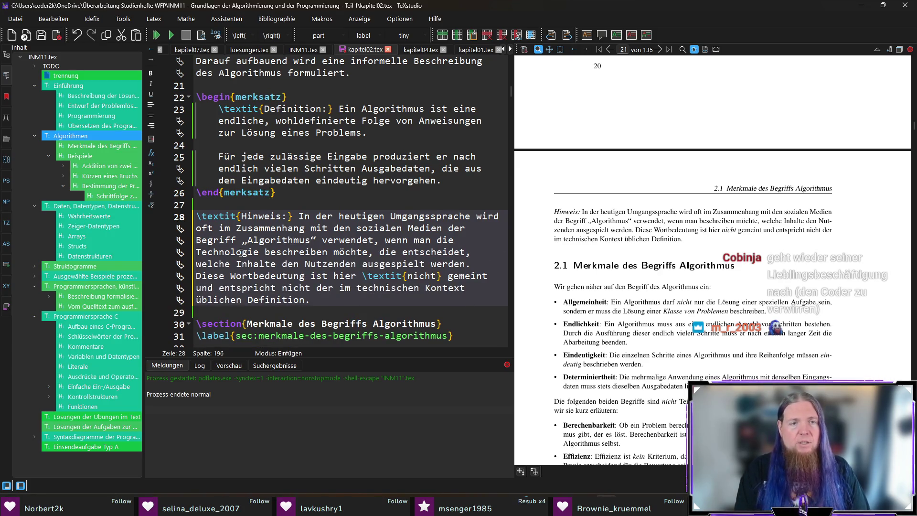
key(Down)
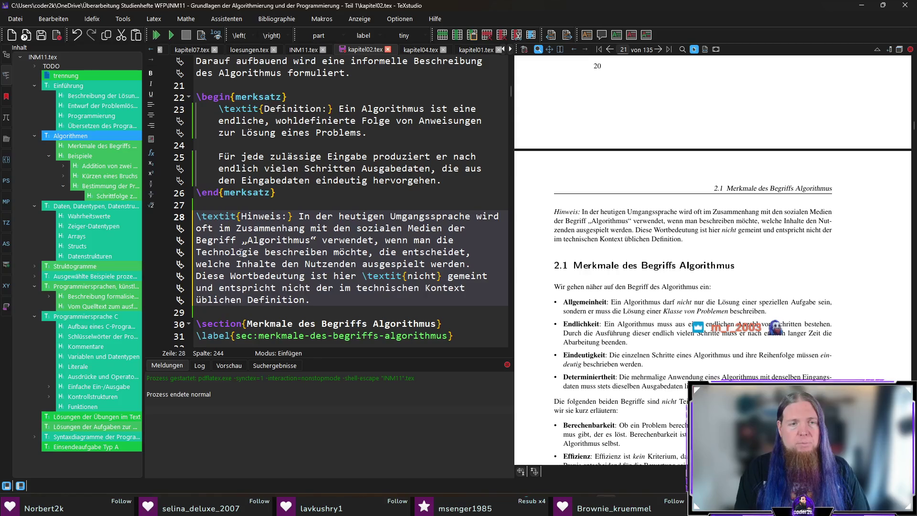
key(F5)
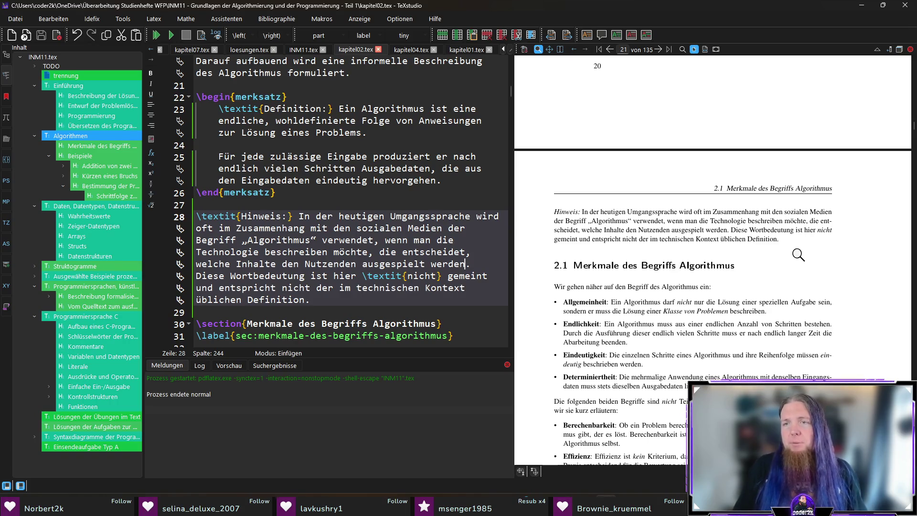
Step: Reword the sentence to 'um die Technologie zu beschreiben', replacing 'wenn man' and removing 'möchte'
ctrl+click(671, 221)
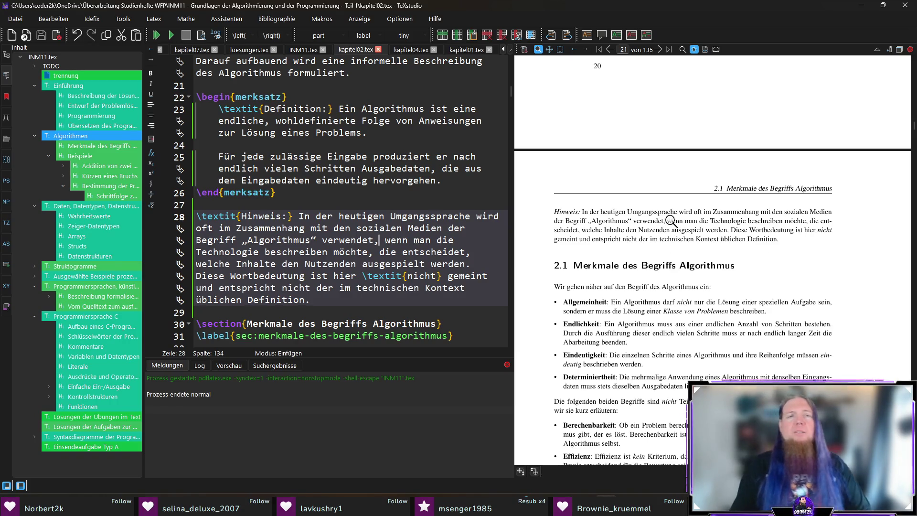
key(ctrl+shift+Right)
key(ctrl+shift+Right)
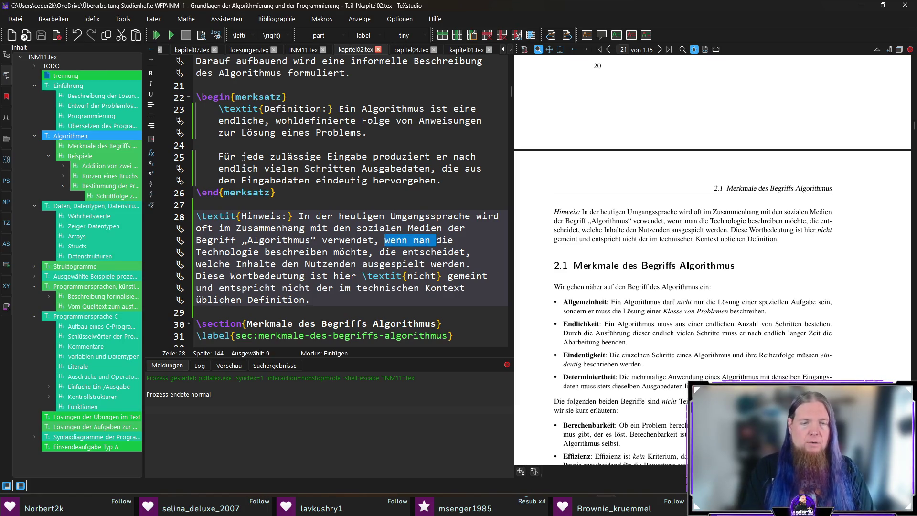
text(um)
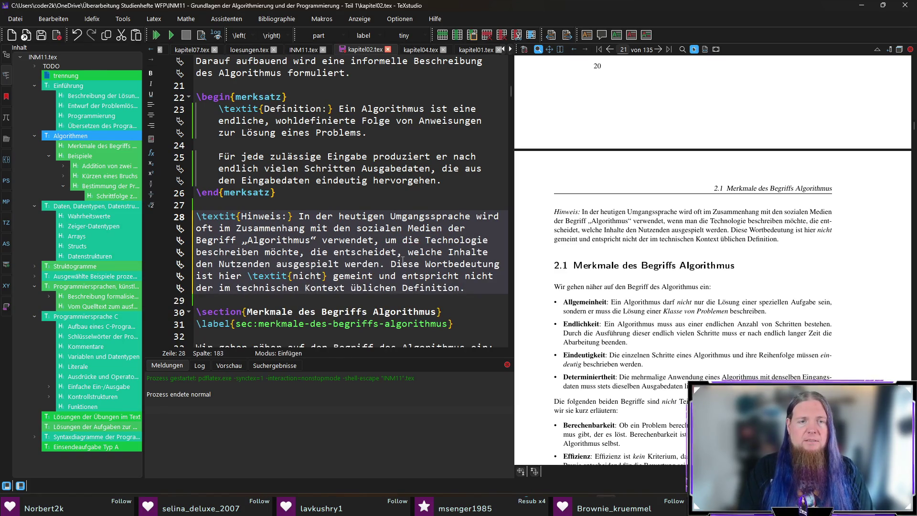
key(ctrl+shift+Left)
key(BackSpace)
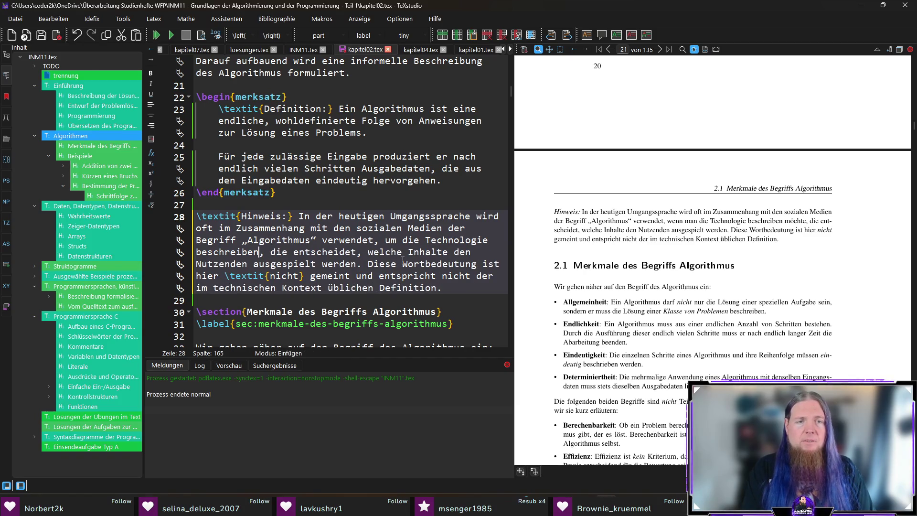
text(zu)
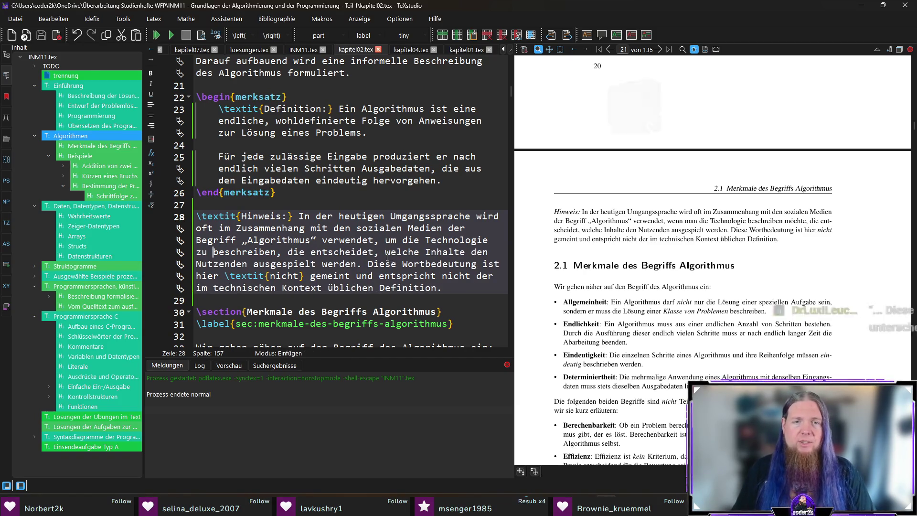
Step: Recompile the preview with the reworded Hinweis and place the caret before 'ist' in its second sentence
key(F5)
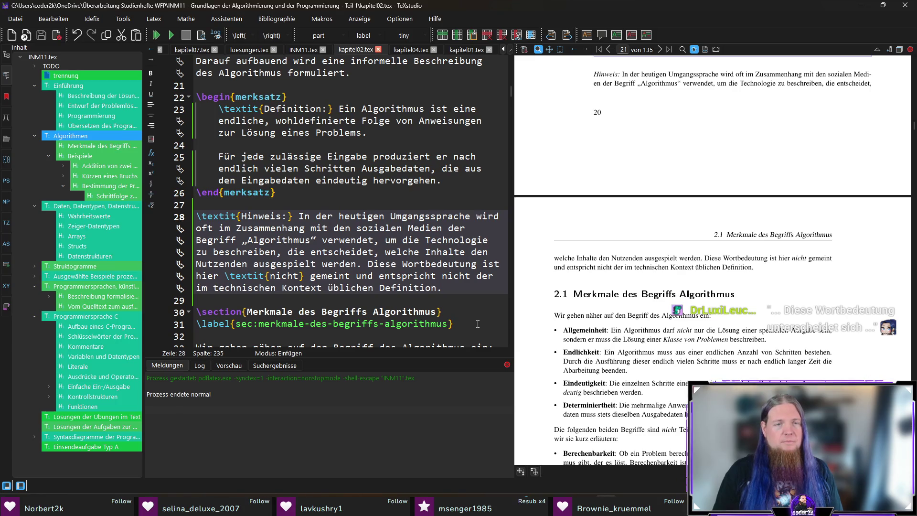
click(481, 264)
text(unterscheidet sich)
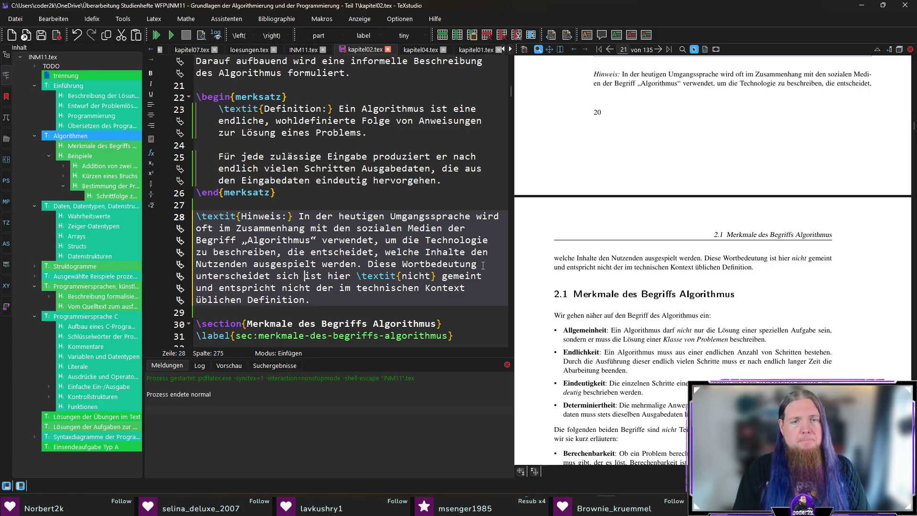
Step: Replace the sentence ending with 'mit der hier verwendeten und im technischen Kontext üblichen Definition.' and recompile
key(shift+Down)
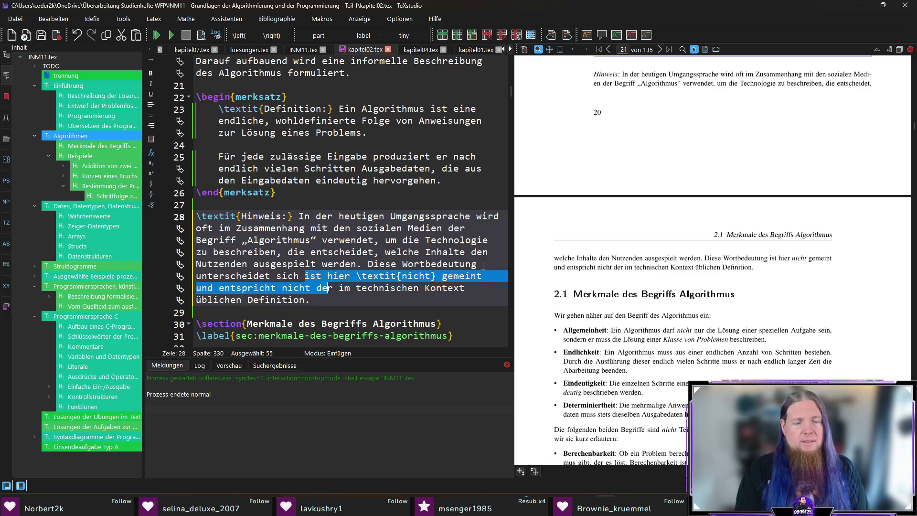
key(BackSpace)
text(mit der hier verwendeten )
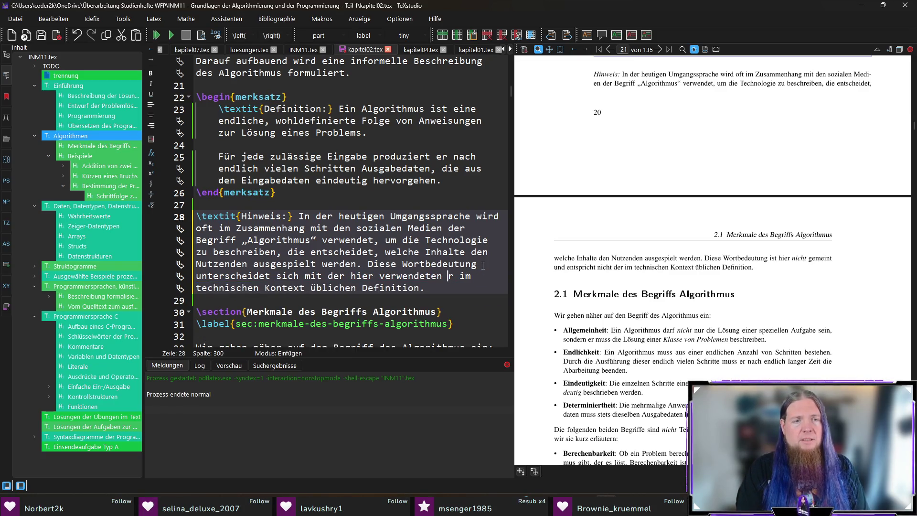
text(und)
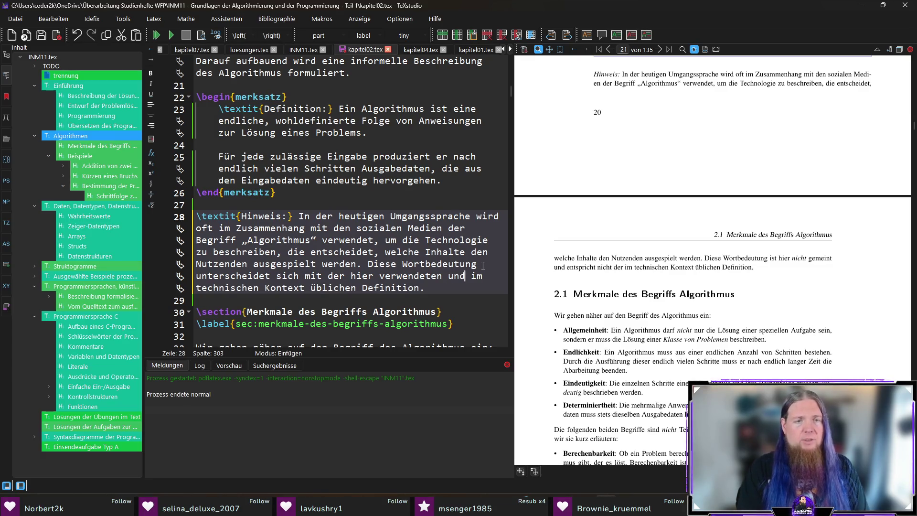
key(F5)
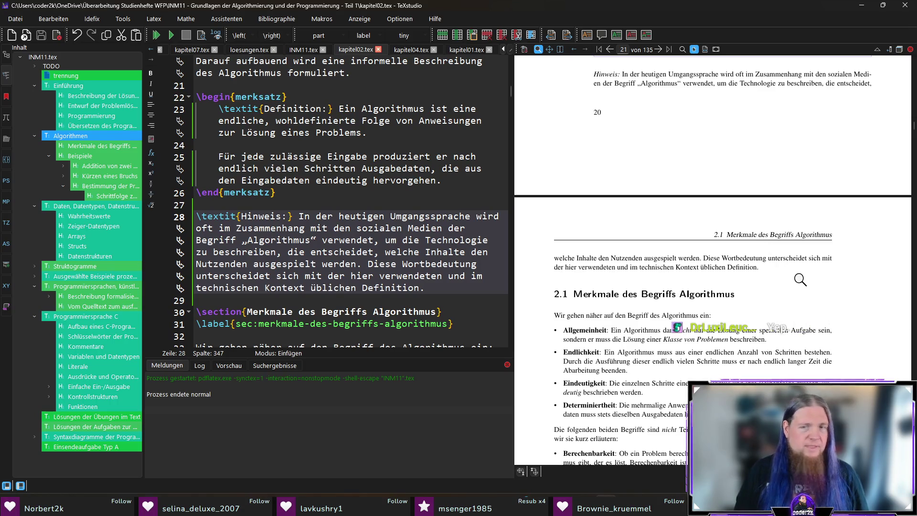
scroll(797, 276, down, 3)
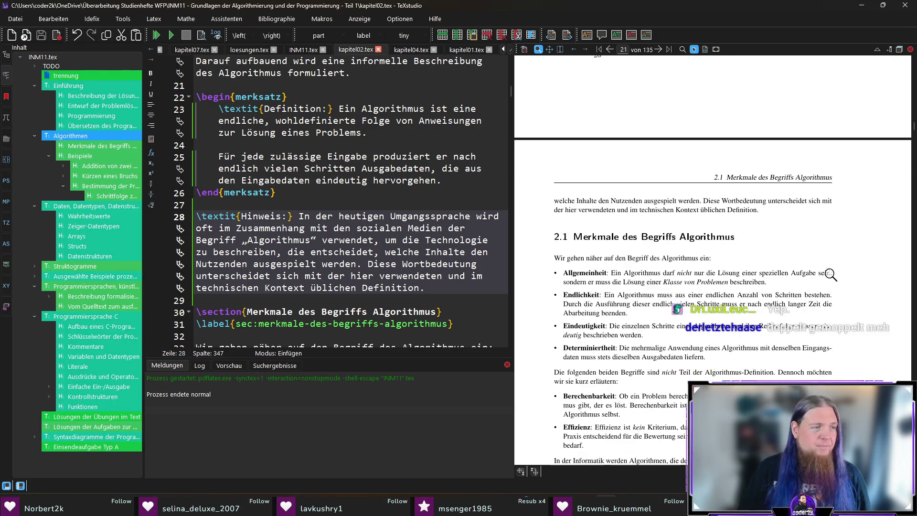
scroll(823, 267, up, 2)
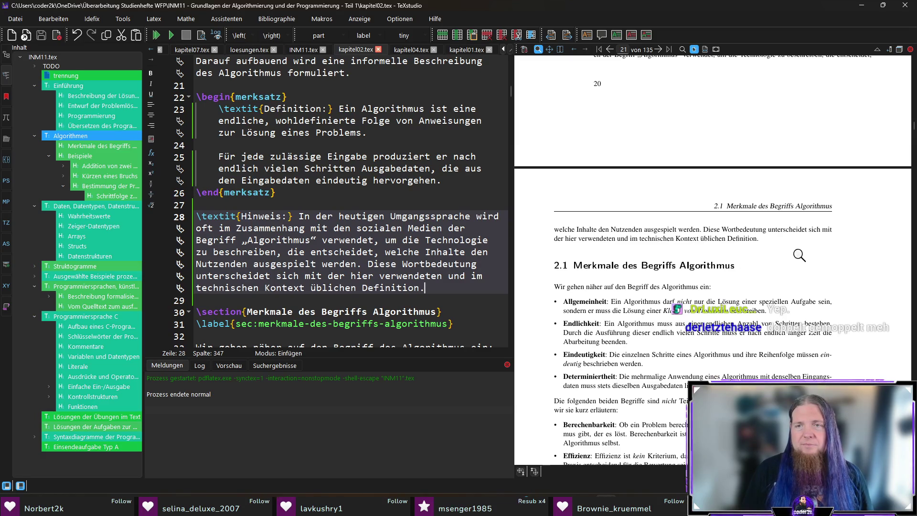
scroll(839, 255, up, 3)
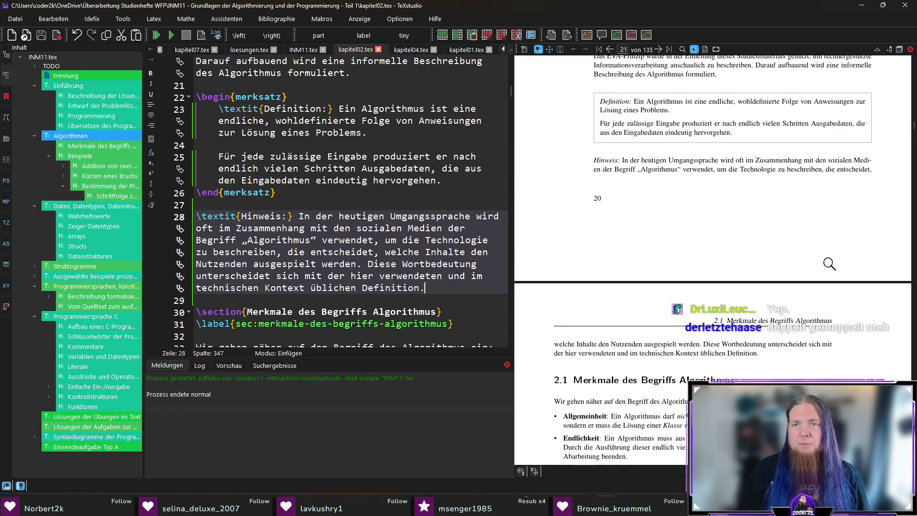
scroll(829, 274, down, 1)
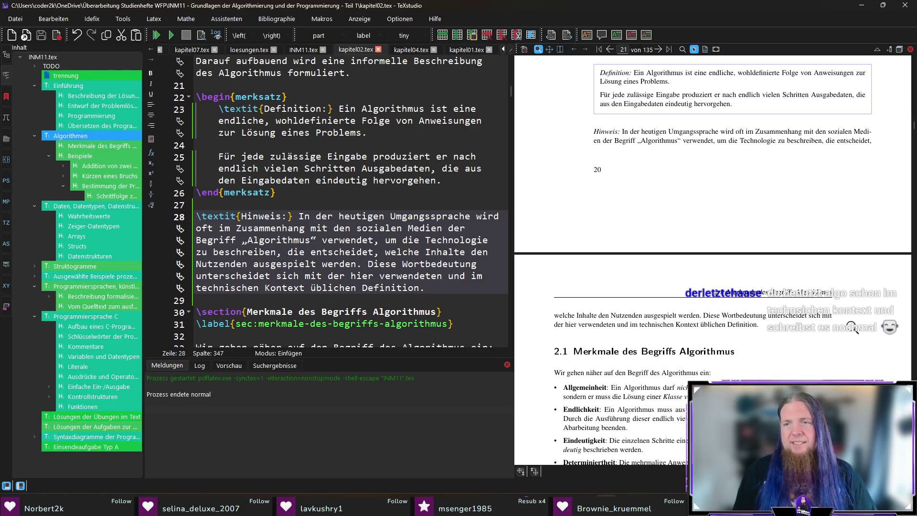
ctrl+click(824, 316)
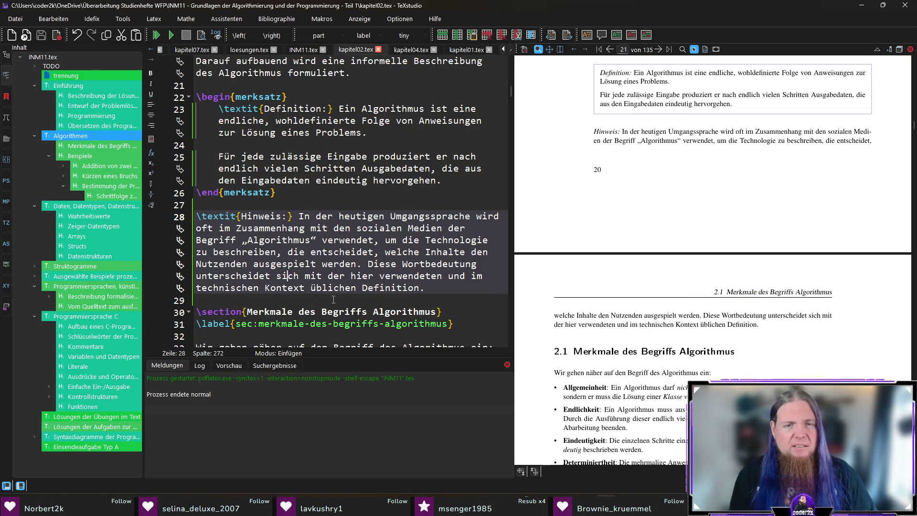
Step: Change 'unterscheidet sich mit' to 'unterscheidet sich von' on line 28 and recompile the PDF
double_click(308, 275)
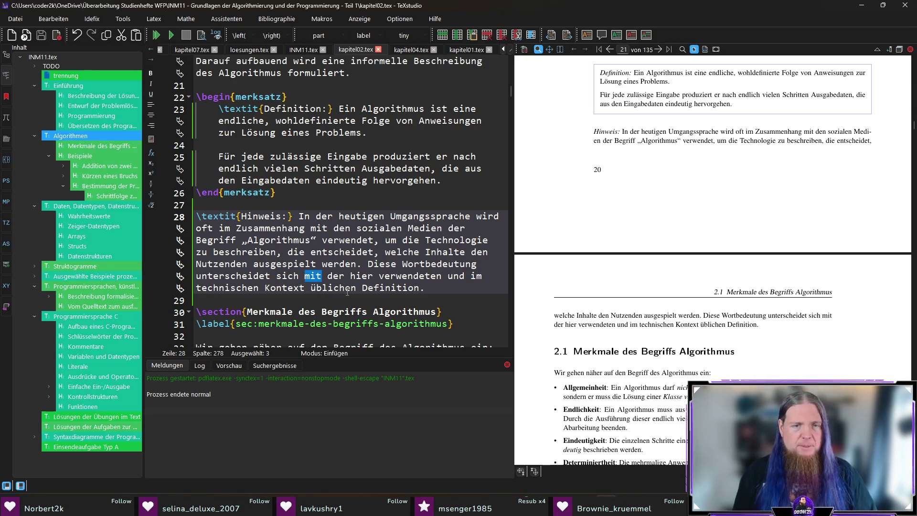
text(von)
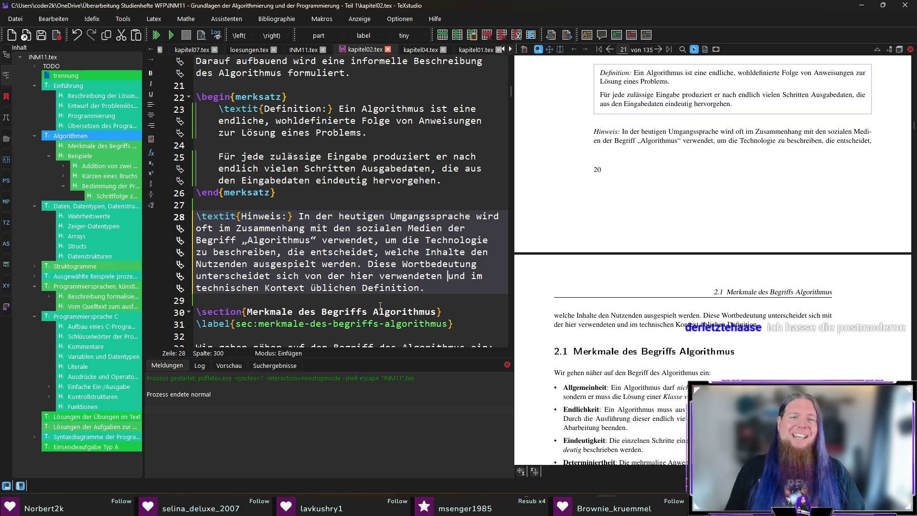
click(447, 290)
key(F5)
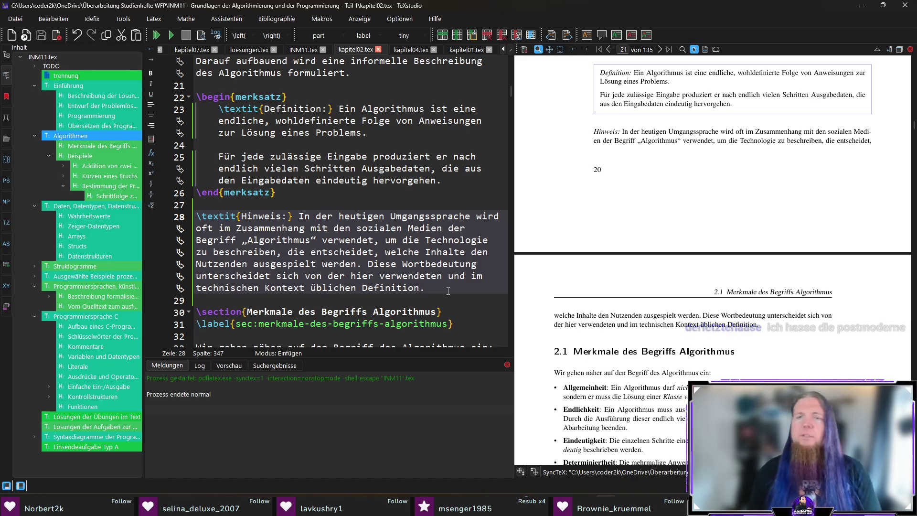
scroll(823, 247, down, 3)
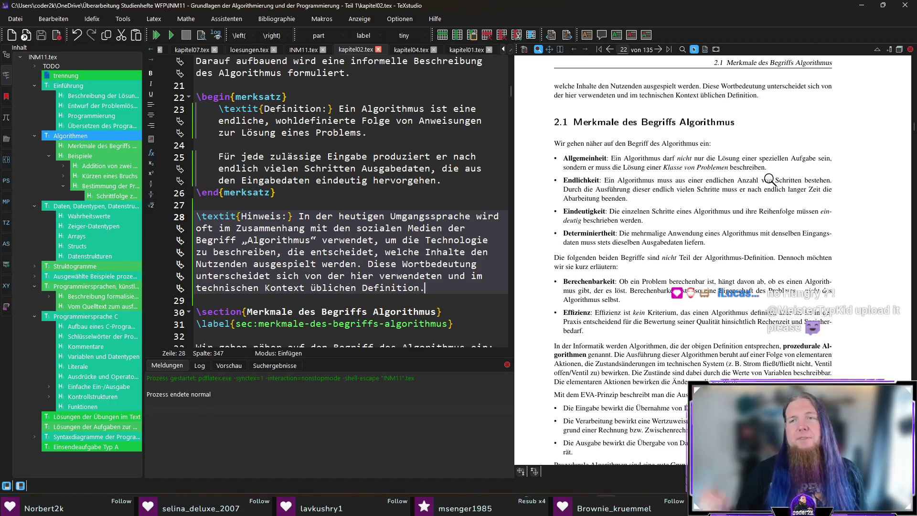
ctrl+click(614, 158)
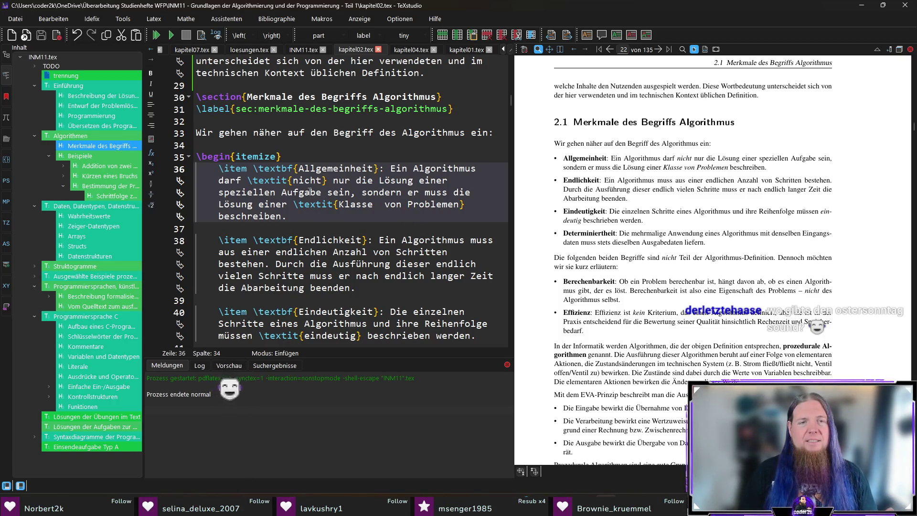
Step: Insert '– also einer Instanz eines Problems –' after Aufgabe in the Allgemeinheit item on line 36
click(322, 192)
text(- also )
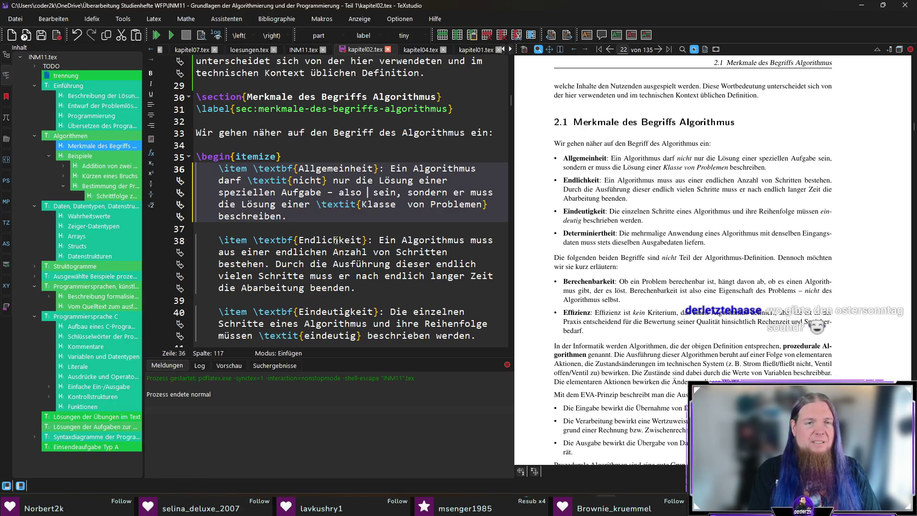
text(einer )
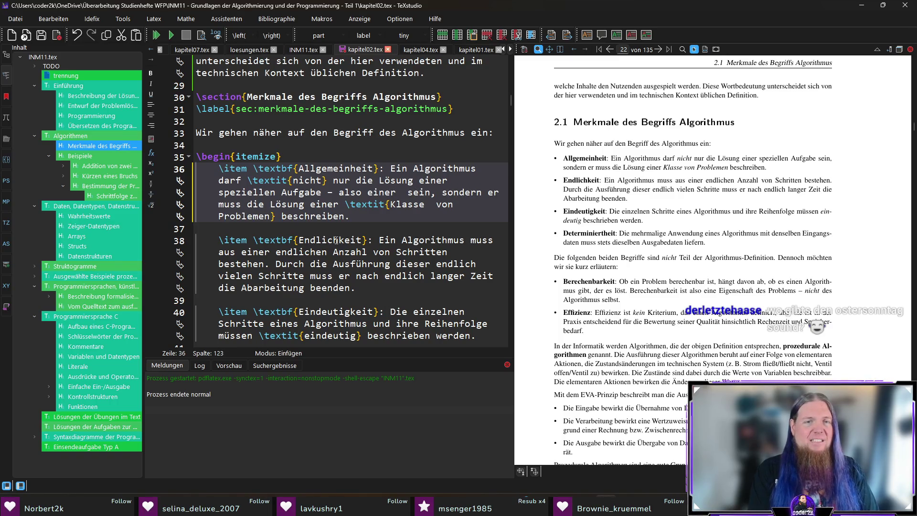
text(Instanz )
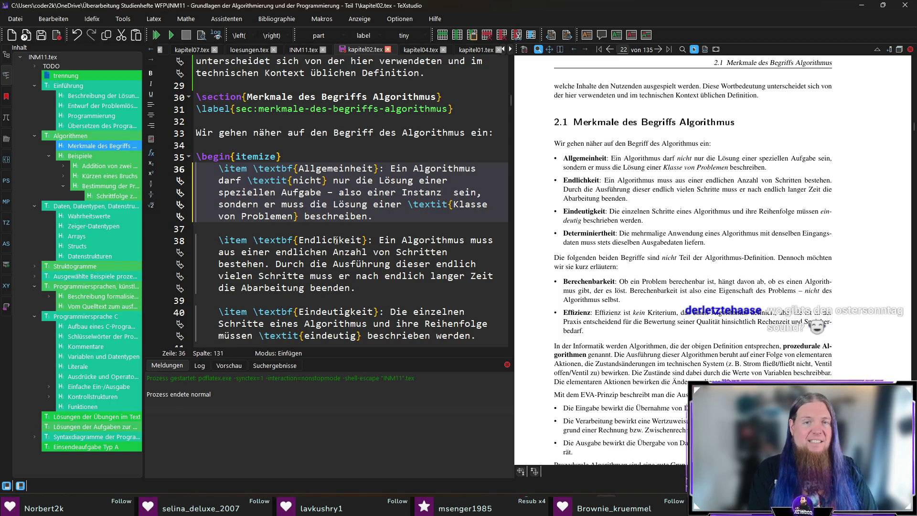
text(eines Problems –)
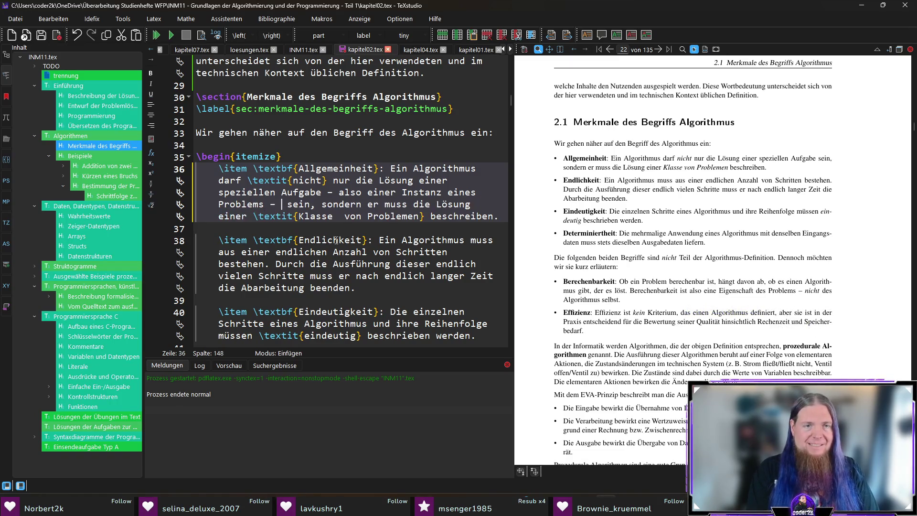
key(Delete)
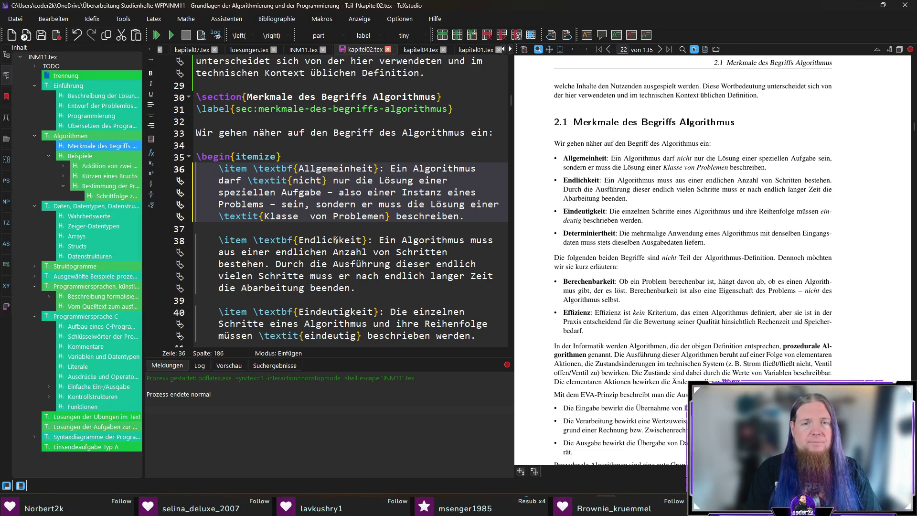
text(aller Instanzen)
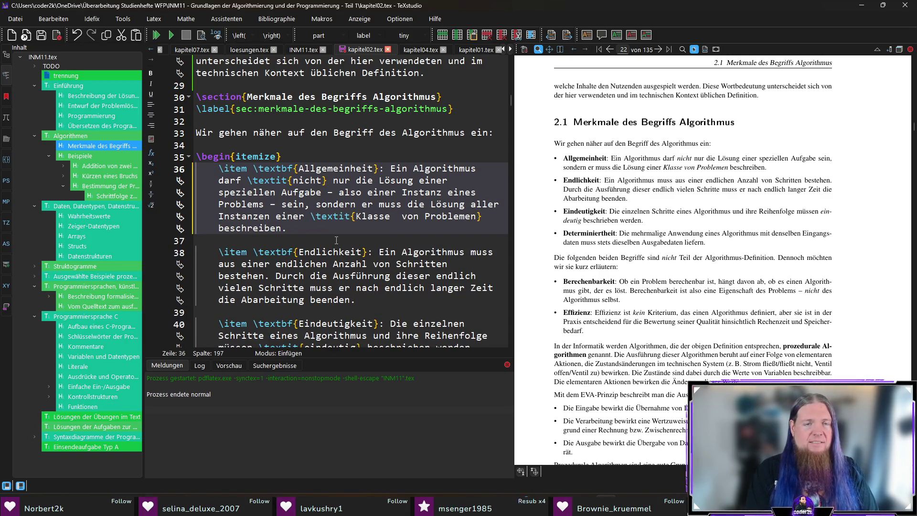
key(BackSpace)
text(s)
key(Right)
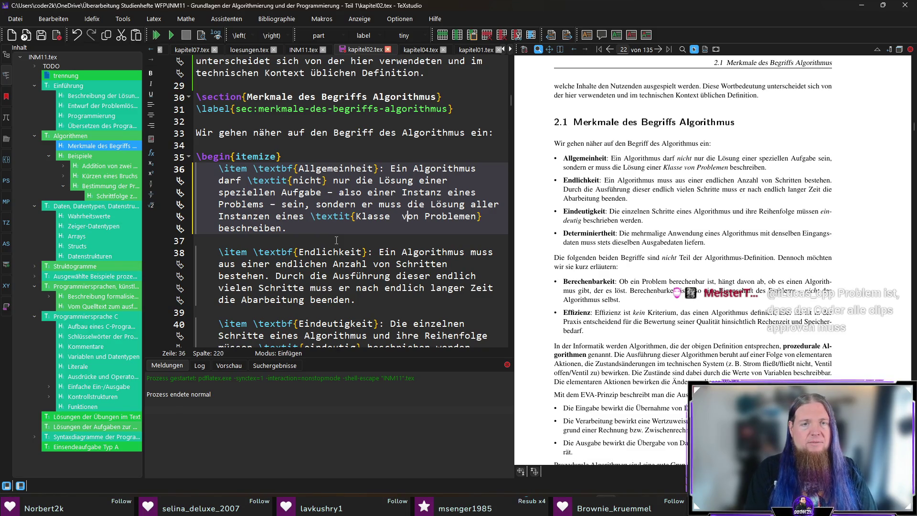
Step: Replace 'Klasse von' with 'aller Instanzen eines' Problems and recompile the chapter
key(ctrl+shift+Left)
key(ctrl+shift+Left)
key(BackSpace)
key(End)
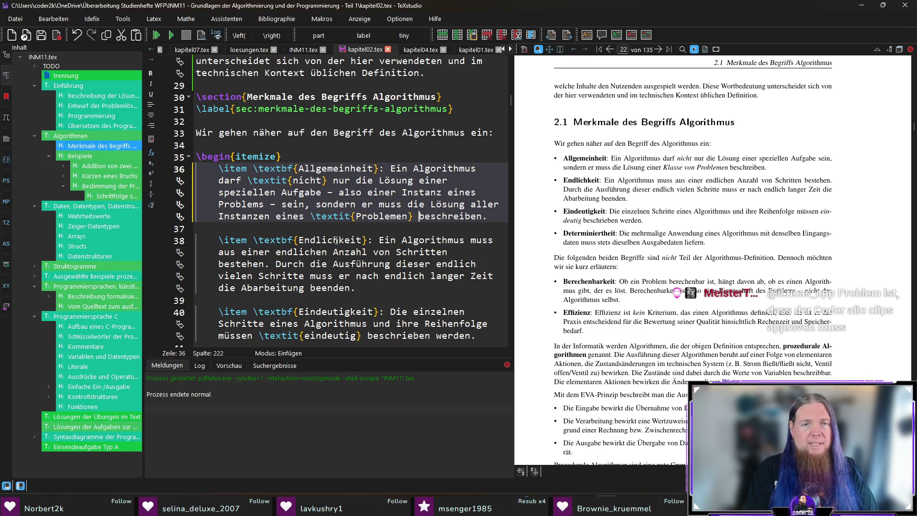
key(Left)
text(s)
key(End)
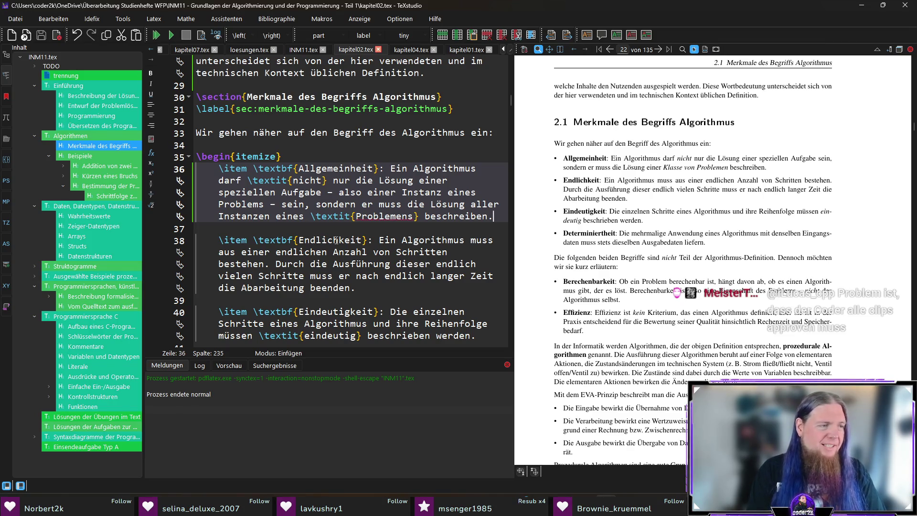
key(F5)
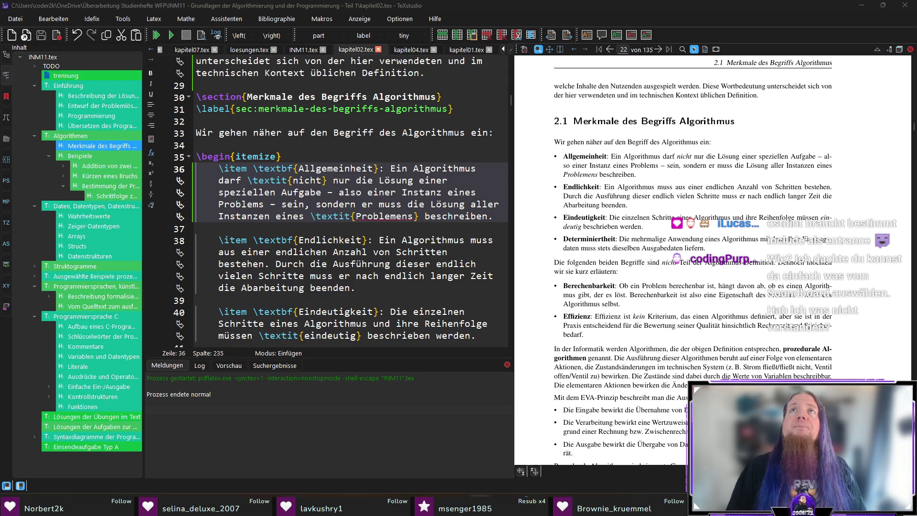
Step: Switch from TeXstudio to the Firefox window with the chatbot2k dashboard
key(alt+Tab)
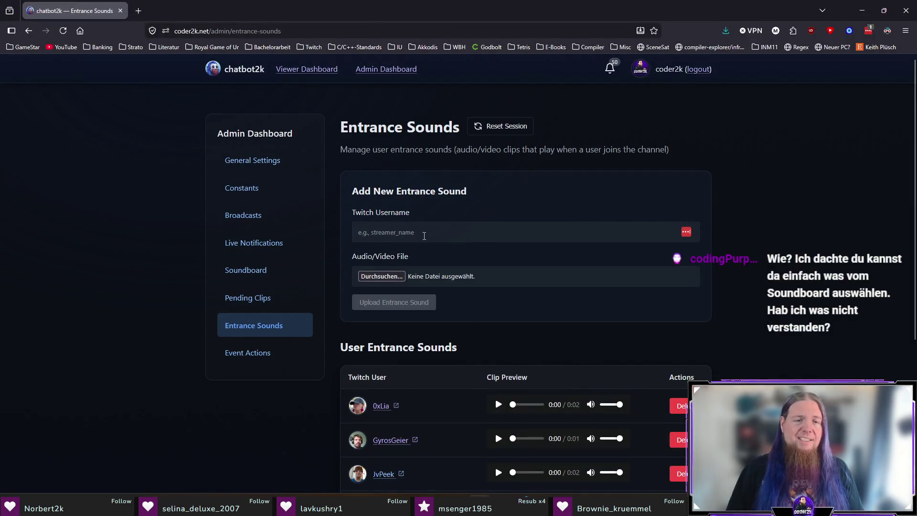
scroll(418, 244, down, 3)
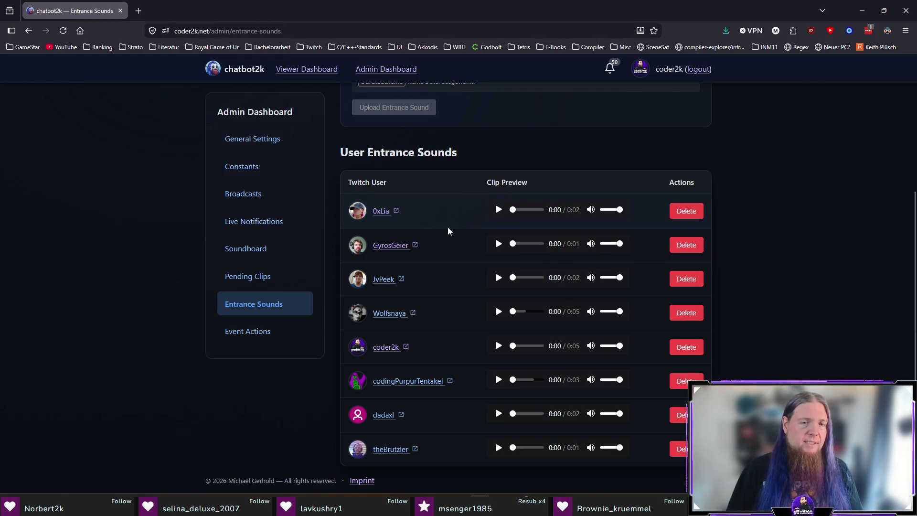
Step: Preview 0xLia's entrance sound, check her raid Soundboard Clip choices on Event Actions, then close the dashboard
click(498, 210)
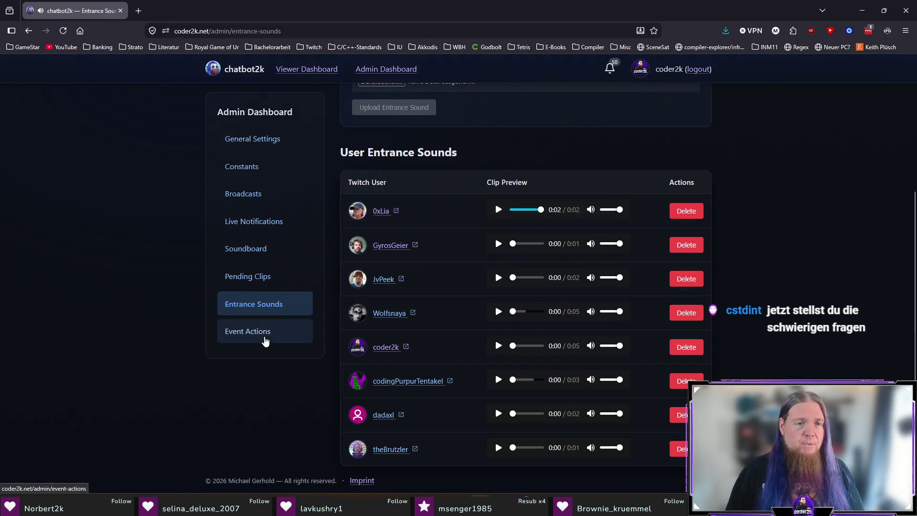
click(264, 340)
scroll(583, 201, down, 2)
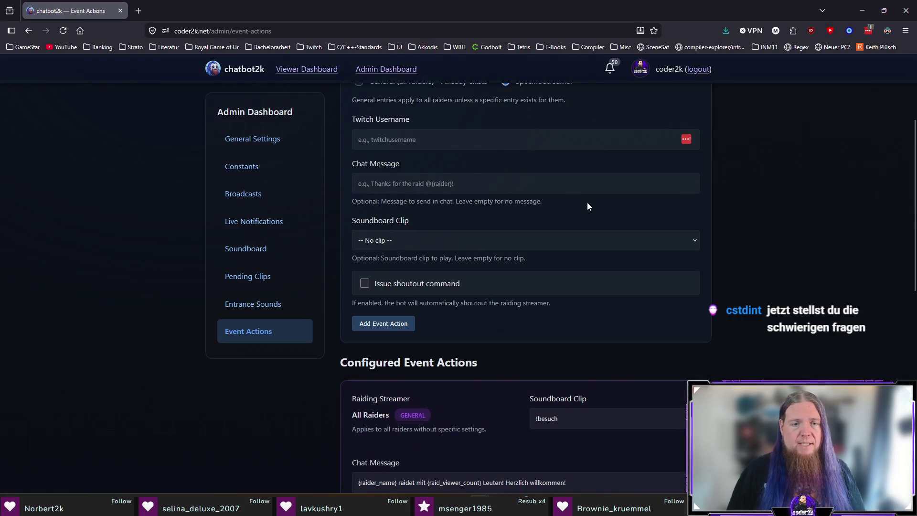
scroll(654, 214, down, 3)
scroll(409, 212, down, 1)
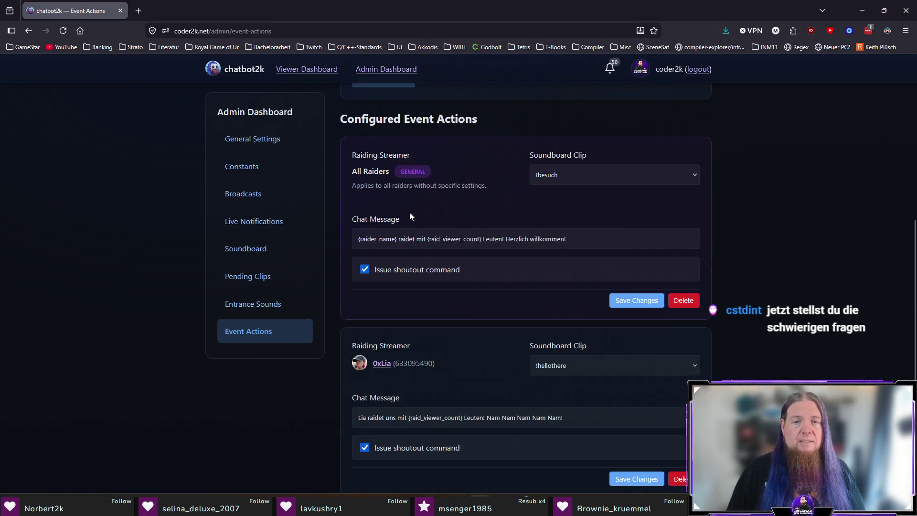
scroll(408, 213, down, 1)
scroll(409, 212, down, 1)
scroll(409, 213, down, 1)
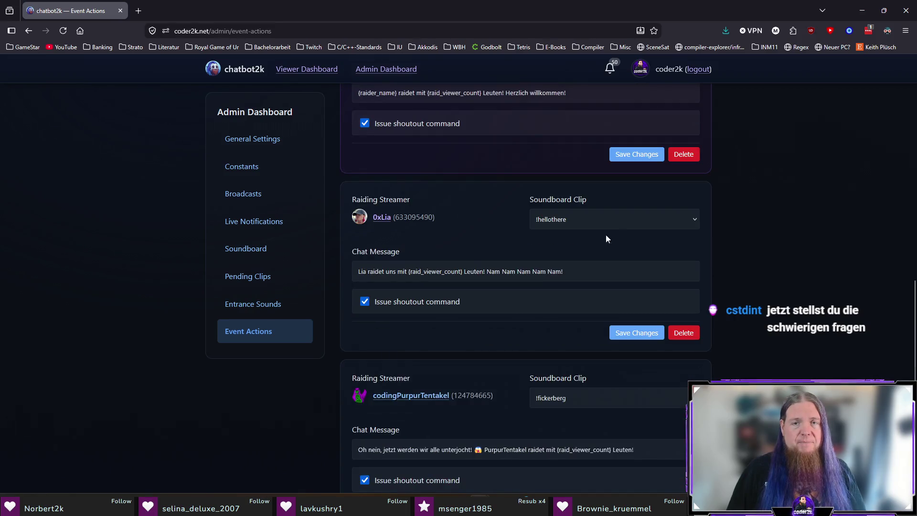
click(692, 220)
click(734, 225)
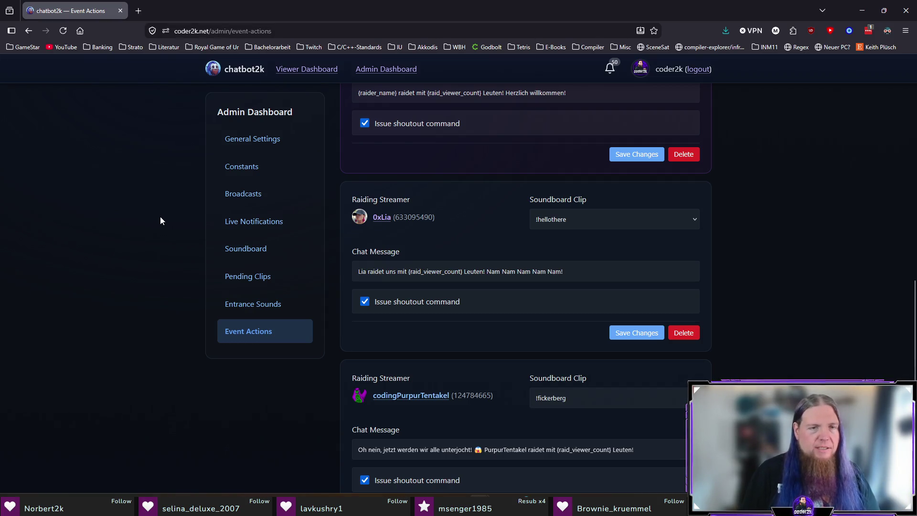
scroll(156, 222, down, 3)
scroll(153, 227, up, 10)
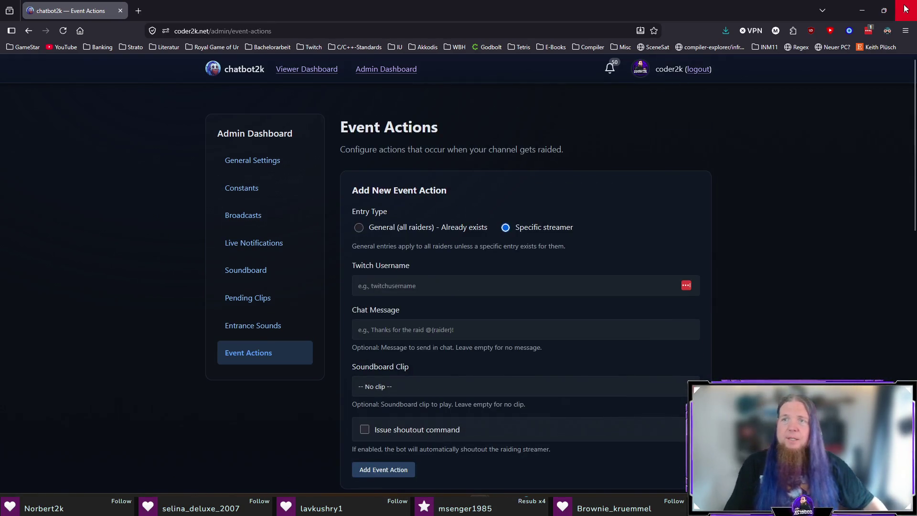
click(905, 8)
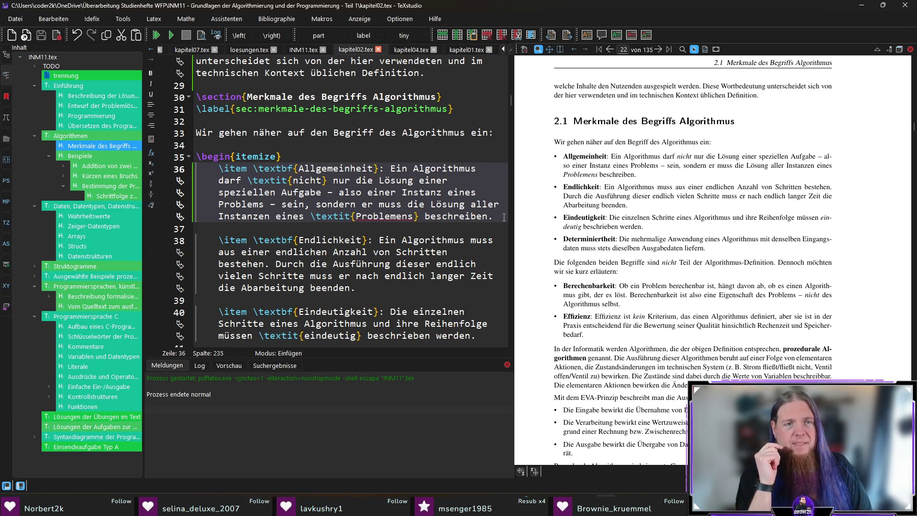
Step: Remove the \textit formatting from the single word Problemens and save
key(F5)
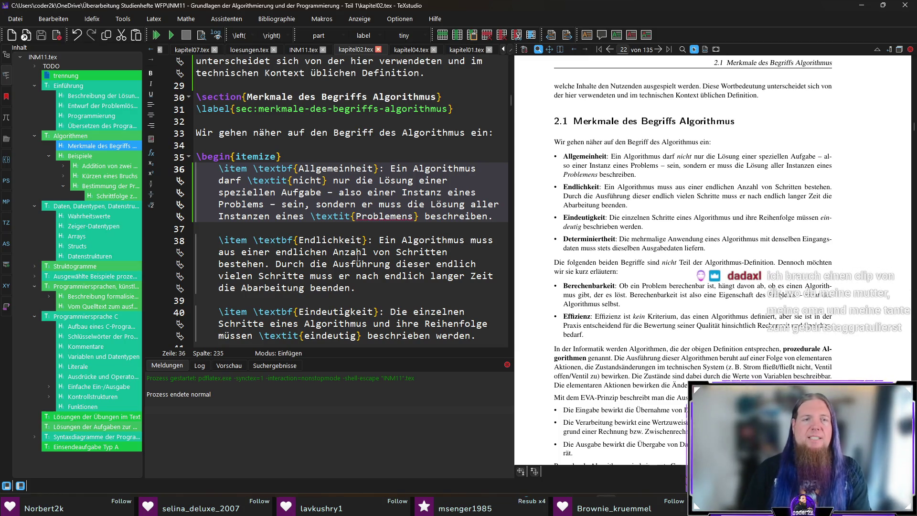
double_click(324, 216)
key(Delete)
click(373, 216)
key(BackSpace)
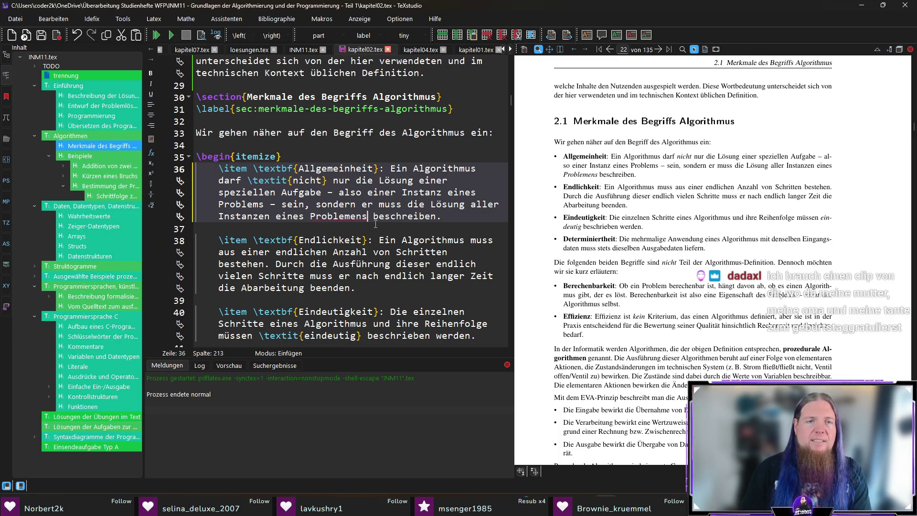
key(ctrl+s)
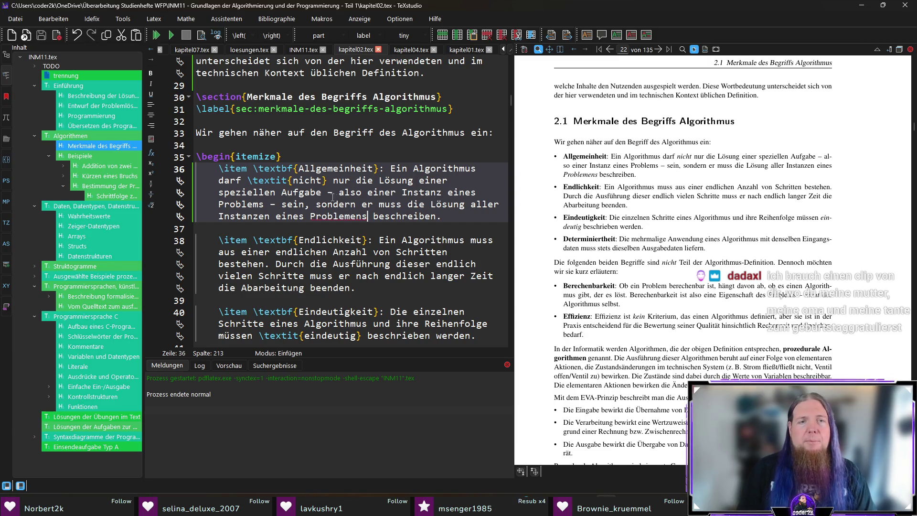
text(sein)
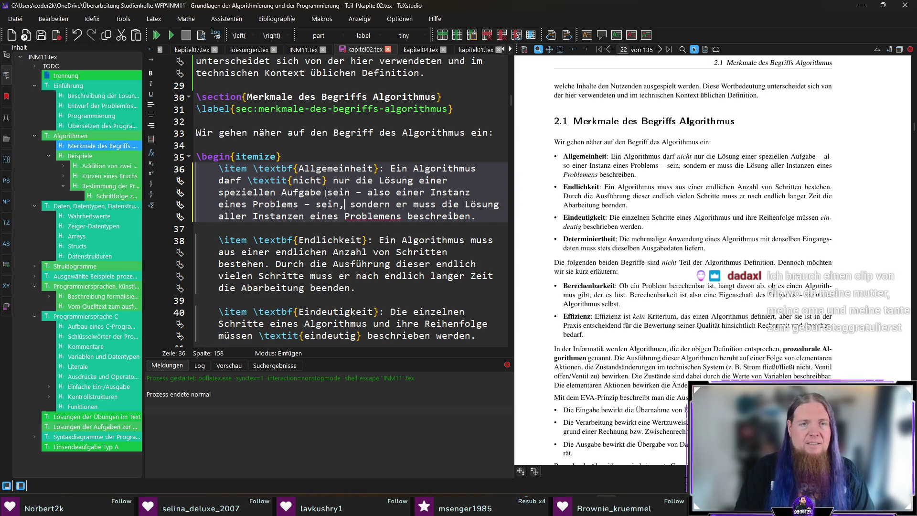
Step: Delete the stray word 'sein' from the Allgemeinheit item and save
double_click(337, 192)
key(BackSpace)
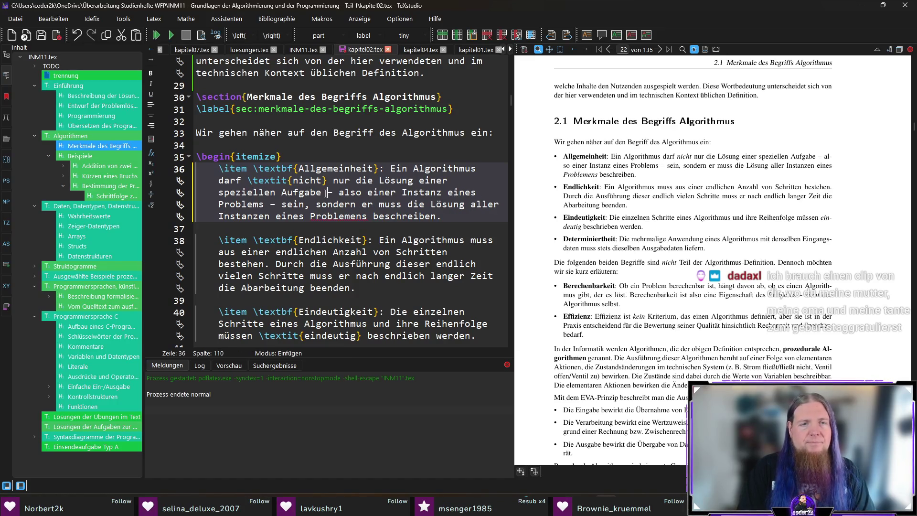
key(ctrl+s)
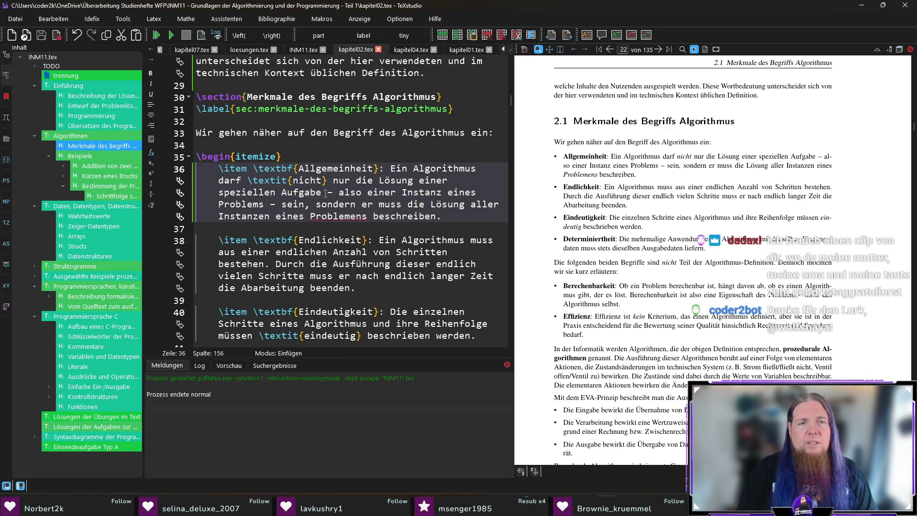
Step: Italicise 'aller Instanzen eines Problems', fix the Problemens typo, save and recompile
key(Right)
key(Right)
key(Right)
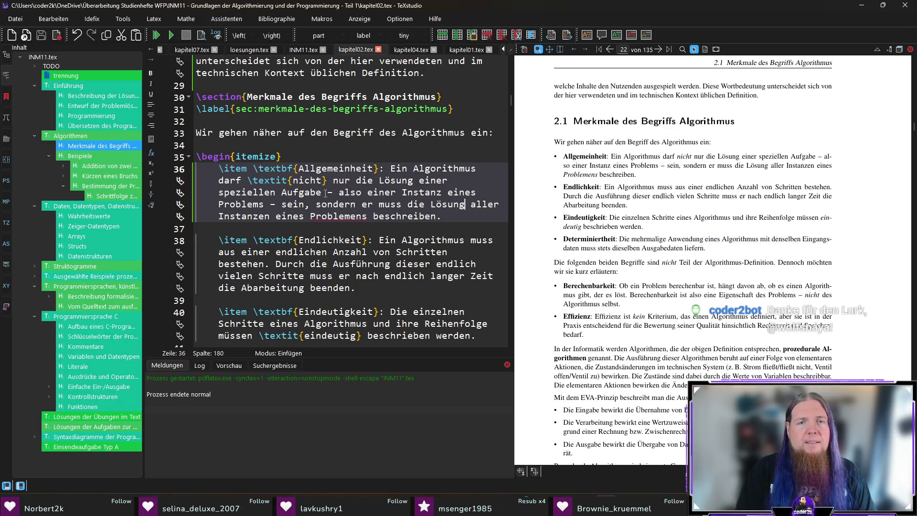
key(shift+Right)
key(shift+Right)
key(shift+Right)
key(shift+Right)
key(shift+Right)
key(shift+Right)
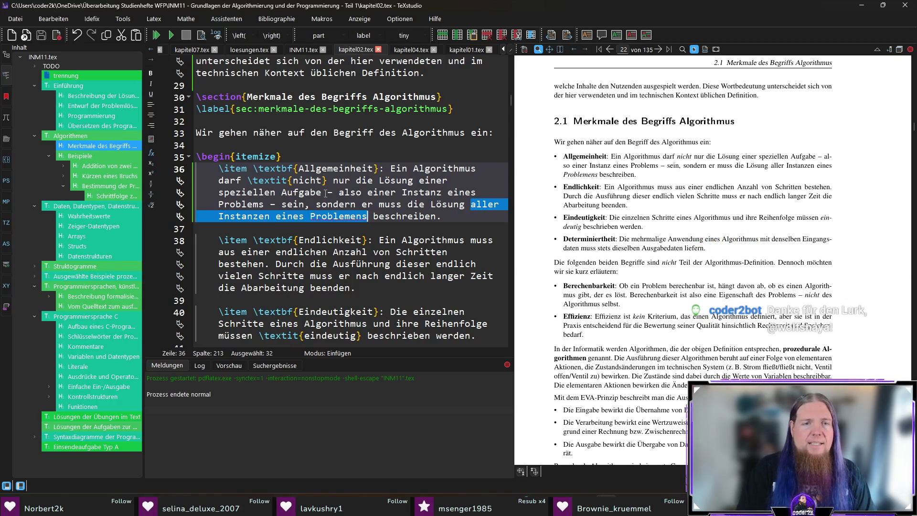
key(ctrl+i)
click(311, 230)
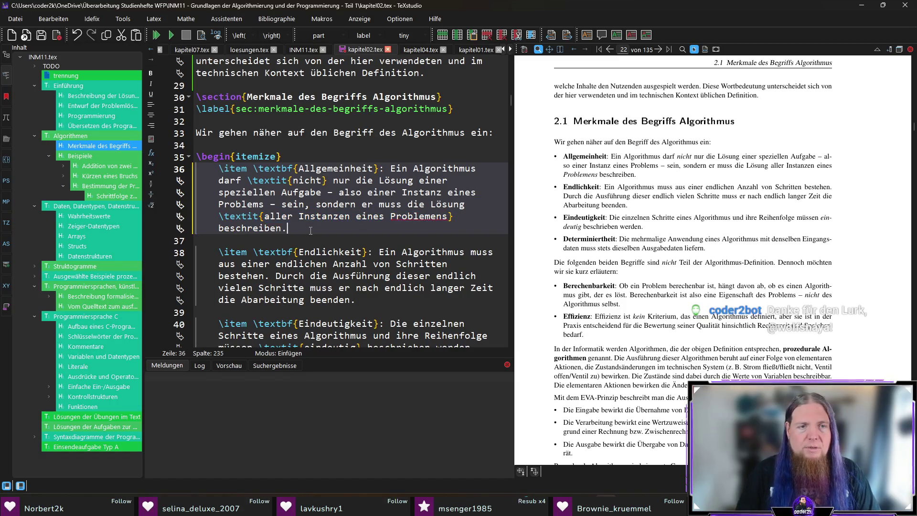
key(ctrl+s)
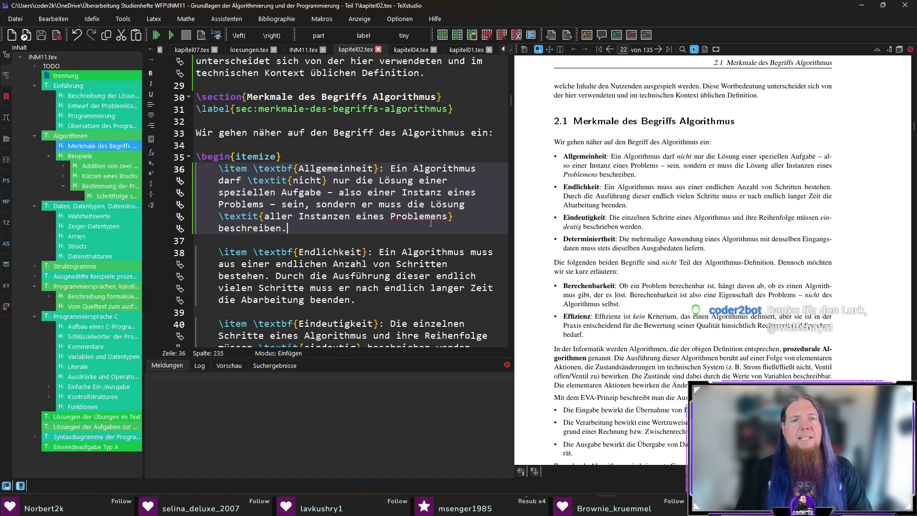
key(BackSpace)
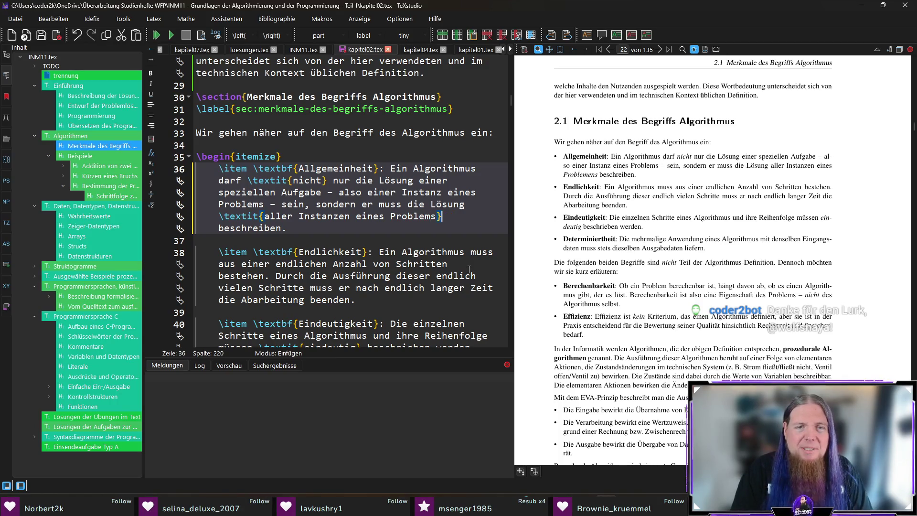
key(F5)
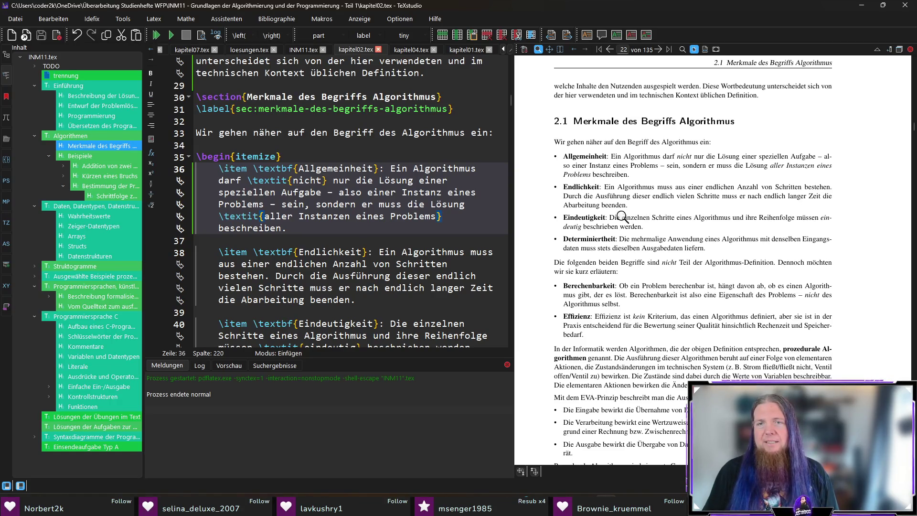
scroll(875, 249, down, 1)
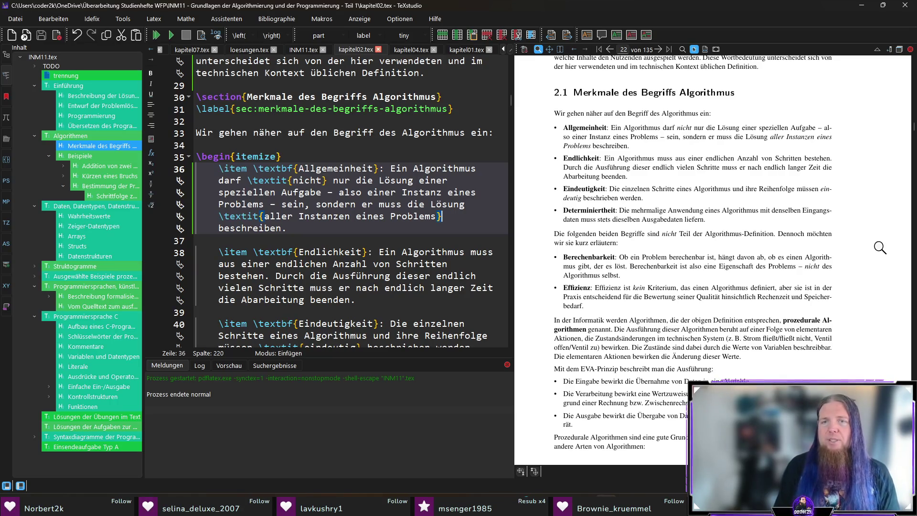
Step: Jump from the preview's Eindeutigkeit line to its source on line 40
ctrl+click(642, 198)
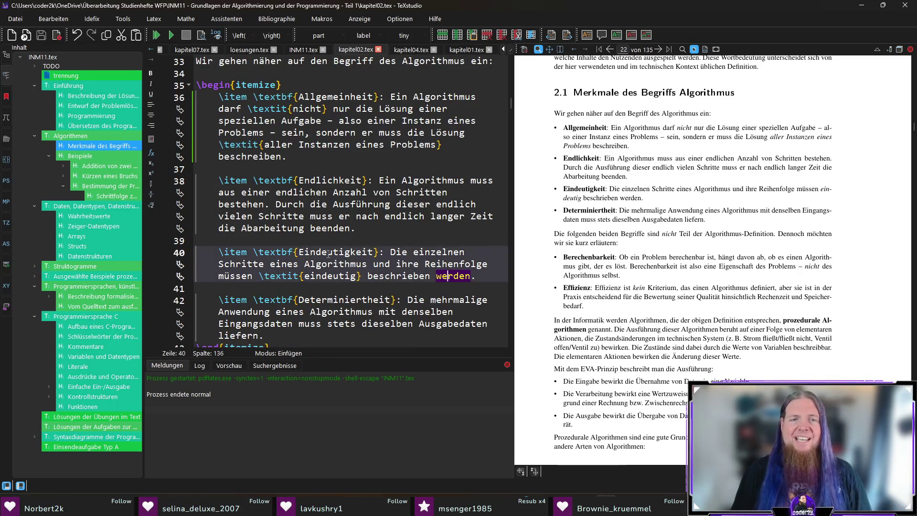
scroll(449, 278, down, 5)
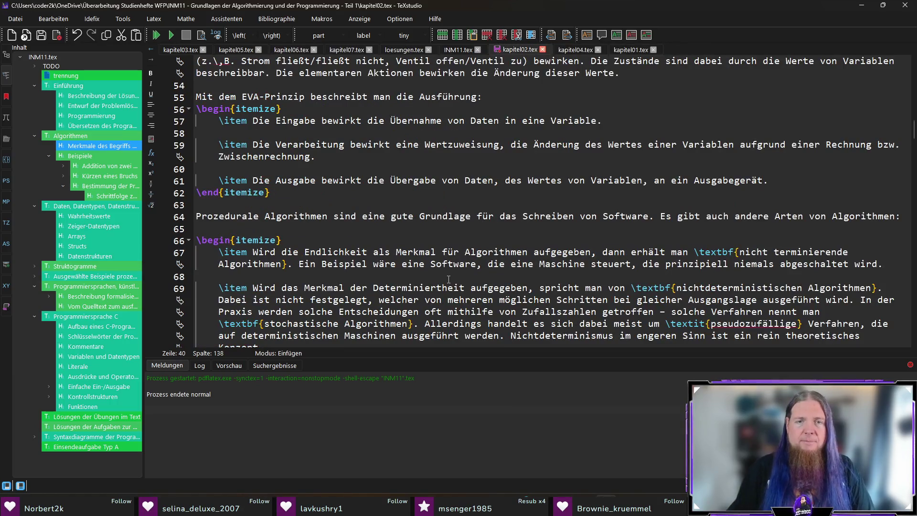
Step: Change 'werden' to 'sein' in the Eindeutigkeit item and recompile
key(F5)
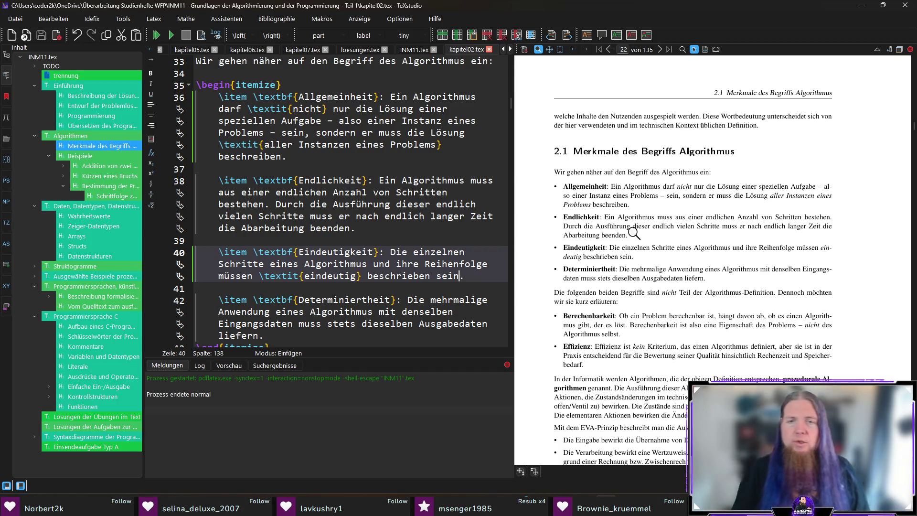
scroll(867, 264, down, 1)
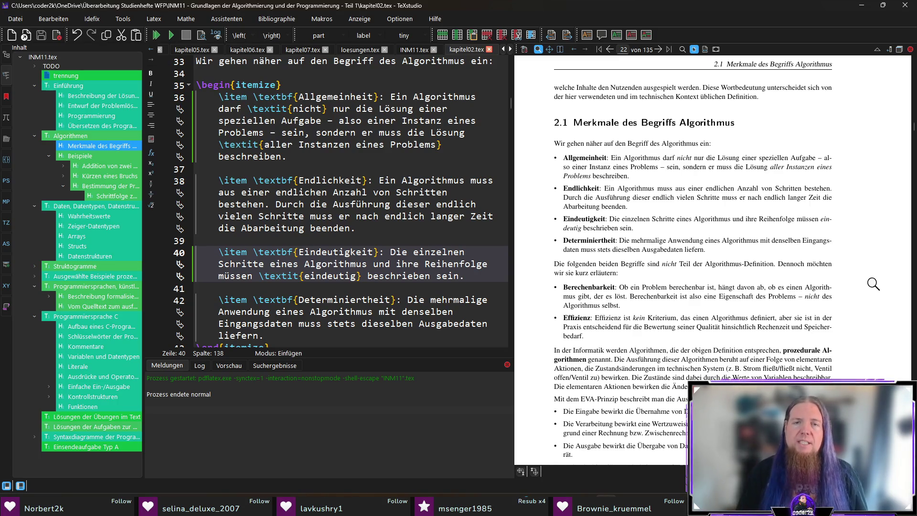
scroll(850, 292, down, 1)
scroll(849, 293, down, 1)
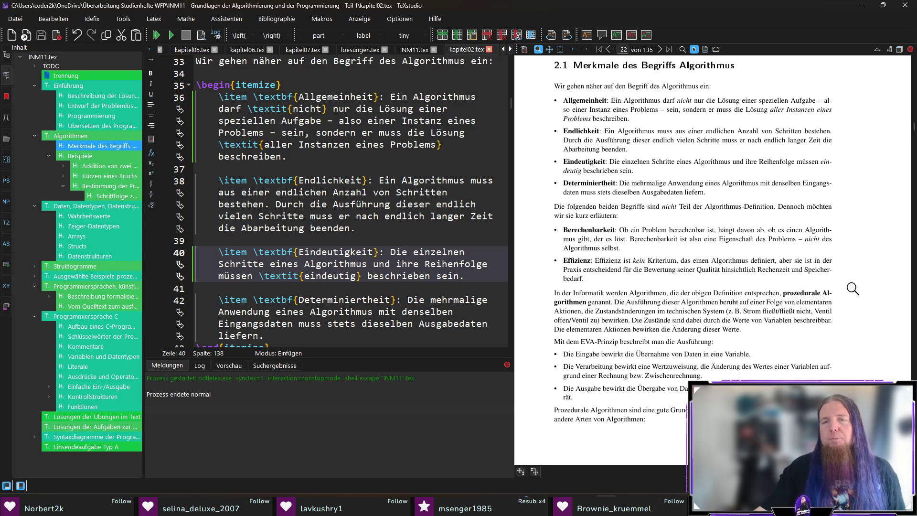
scroll(855, 266, down, 1)
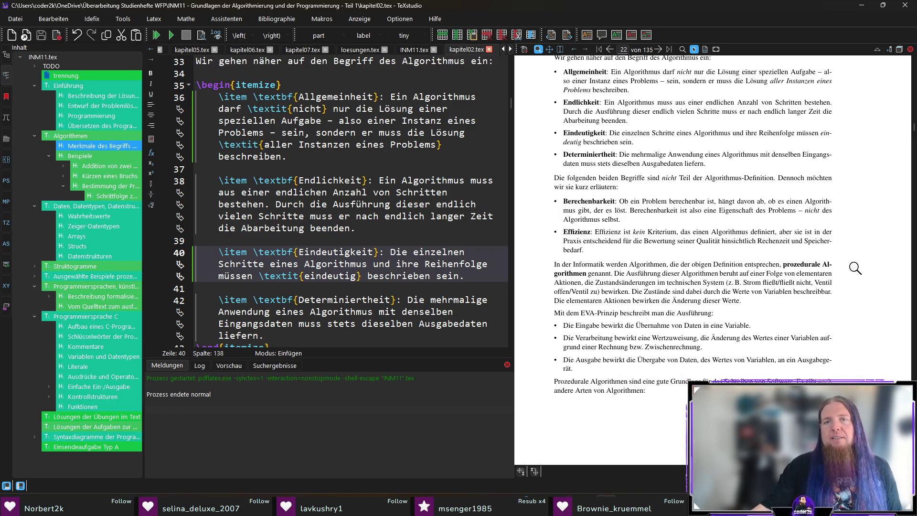
scroll(853, 266, up, 1)
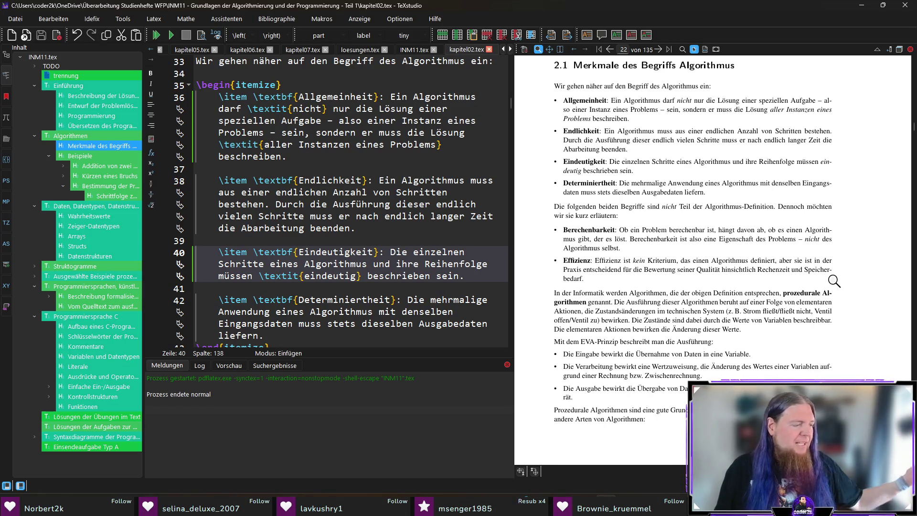
scroll(874, 294, down, 1)
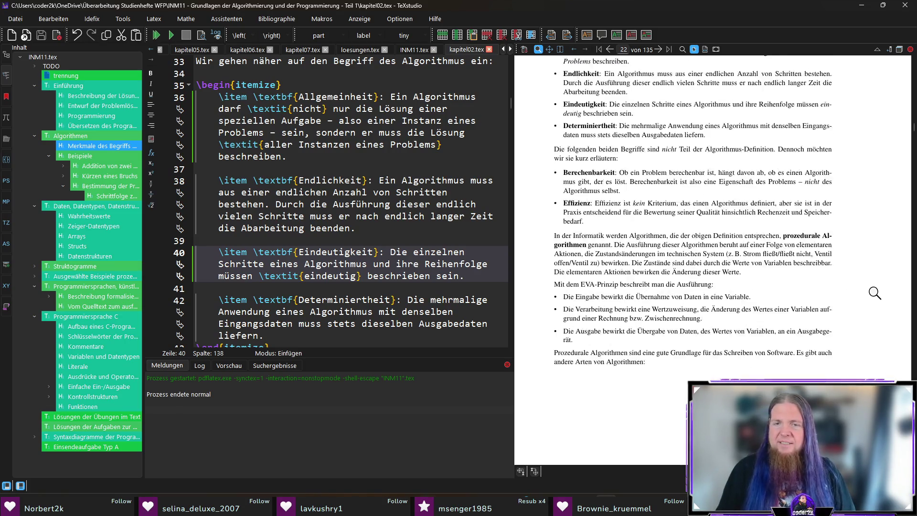
scroll(874, 294, down, 1)
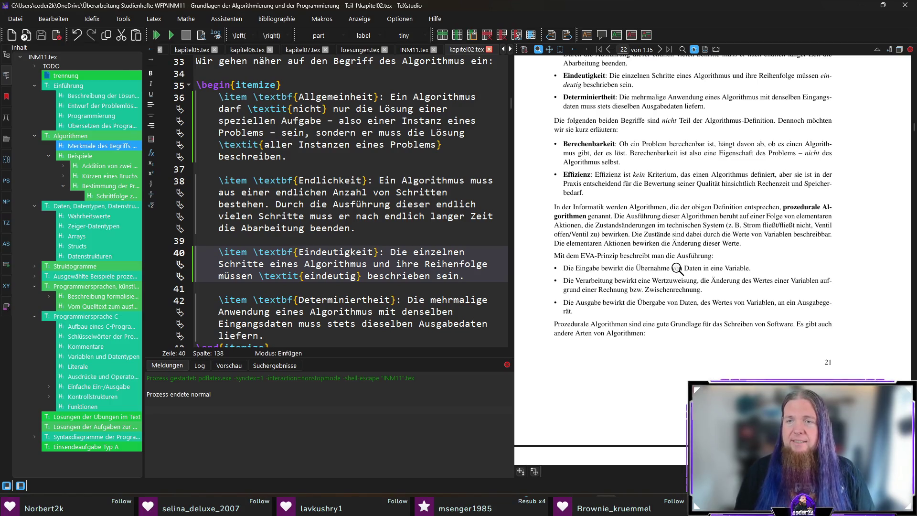
ctrl+click(769, 224)
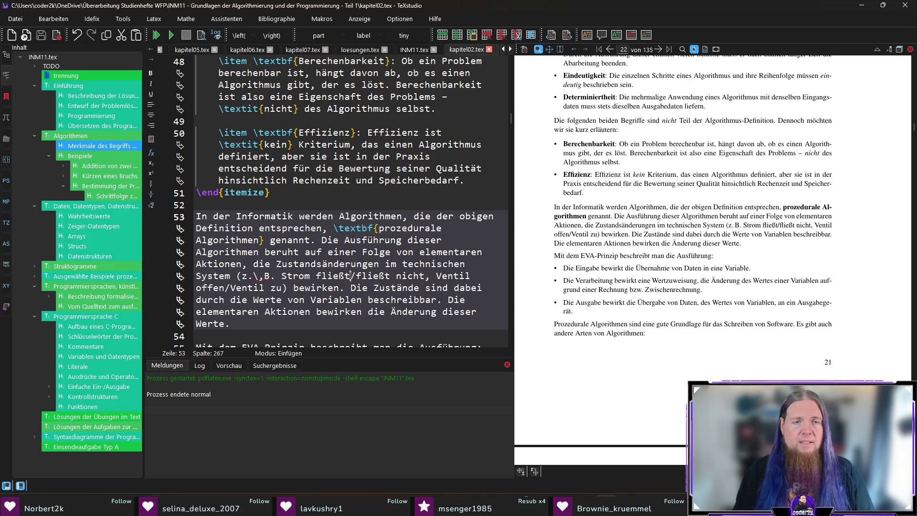
Step: Reword line 53 to 'Strom fließt / Strom fließt nicht' with spaces around the slash and save
drag(355, 276, 352, 276)
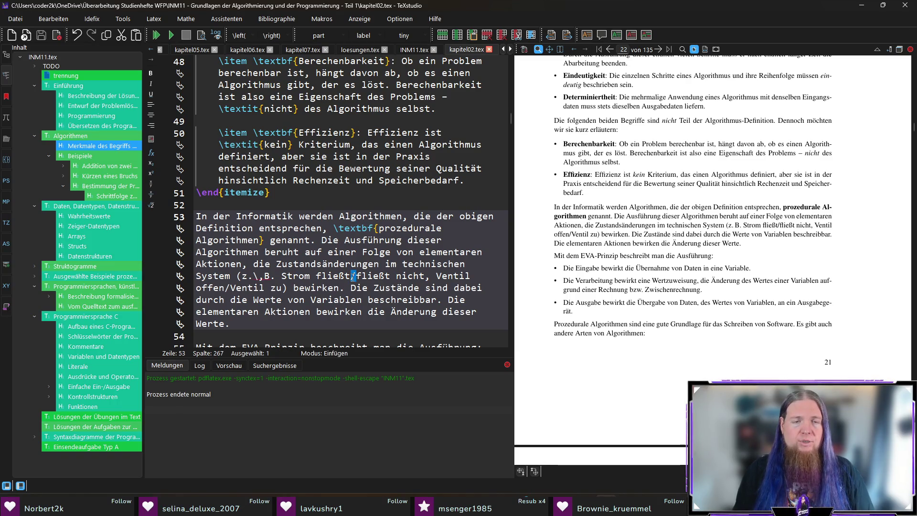
click(351, 276)
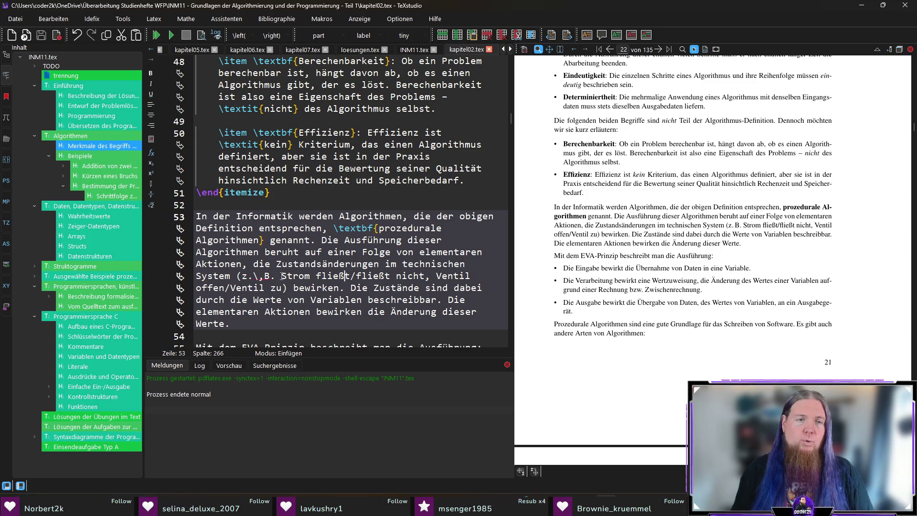
drag(316, 276, 427, 275)
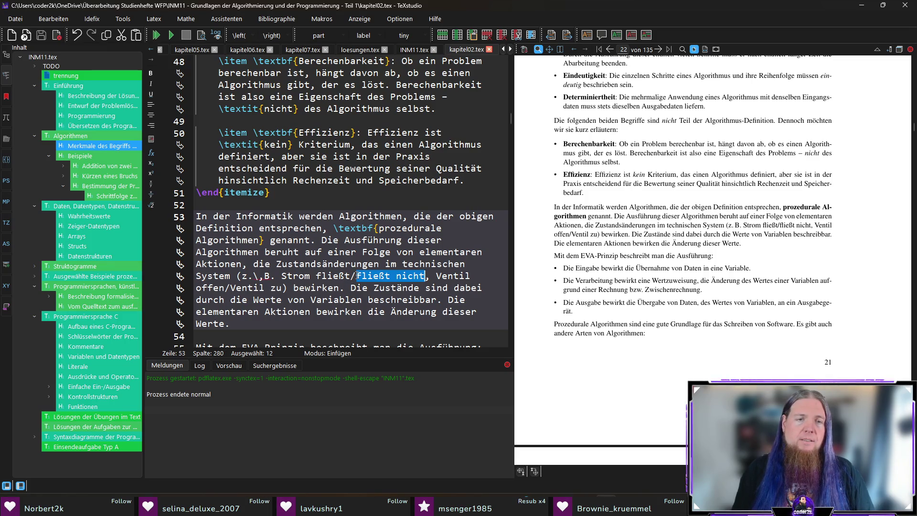
key(Left)
text(rom)
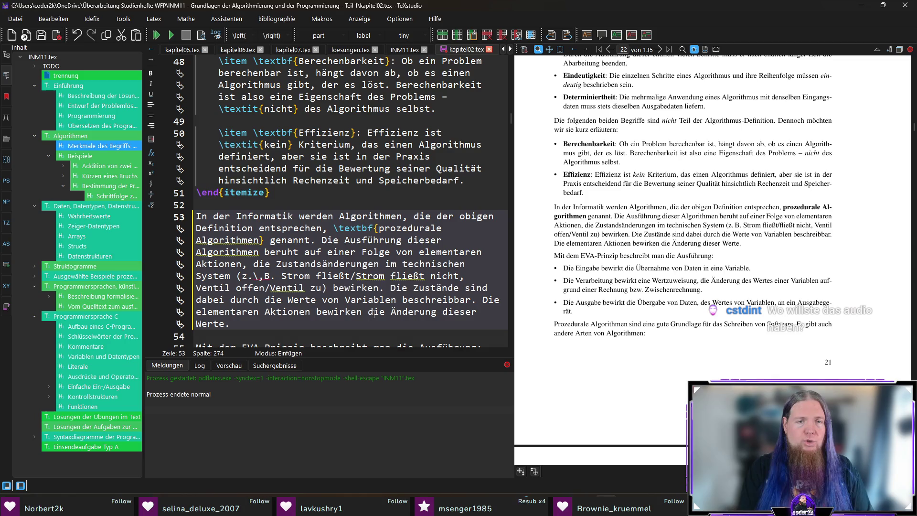
key(ctrl+s)
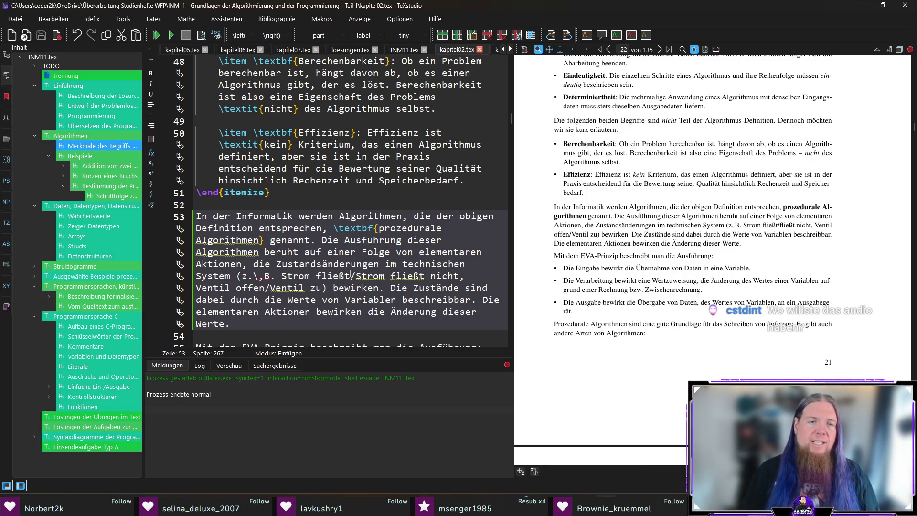
key(Right)
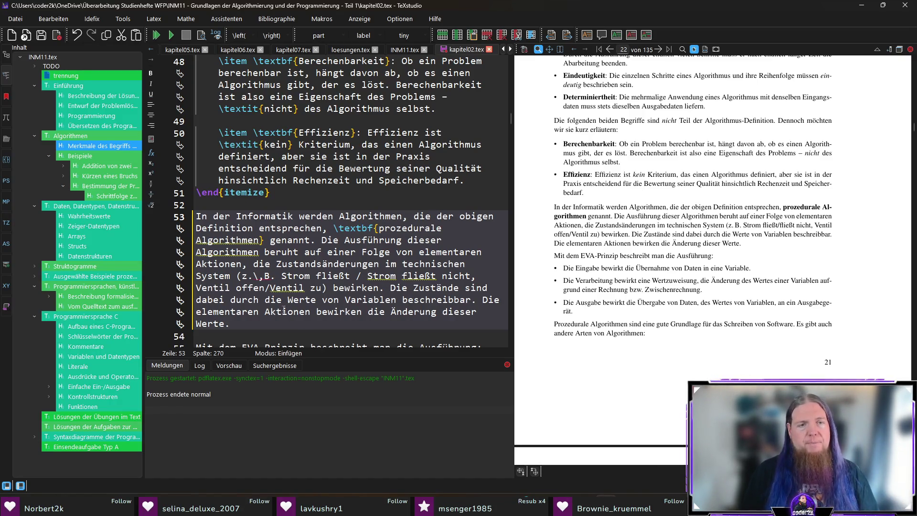
Step: Add spaces around the slash in 'Ventil offen / Ventil zu' and recompile
click(267, 288)
key(Right)
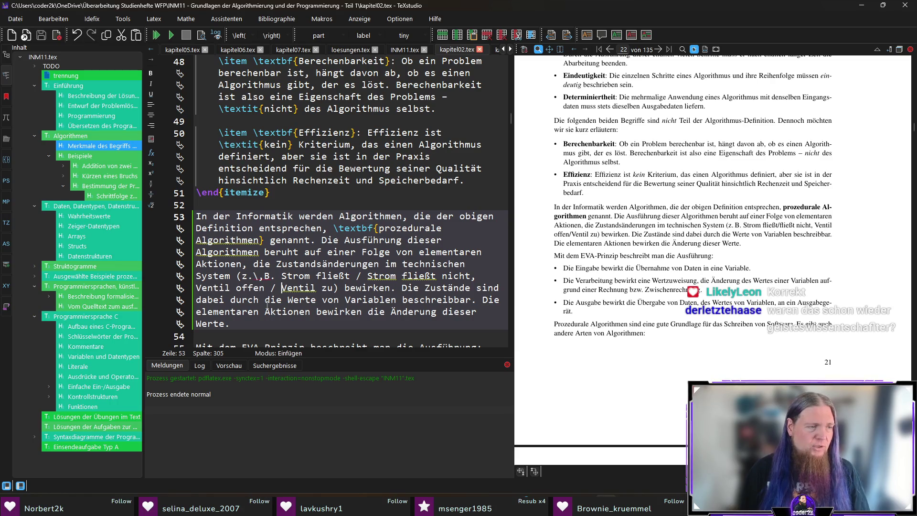
key(F5)
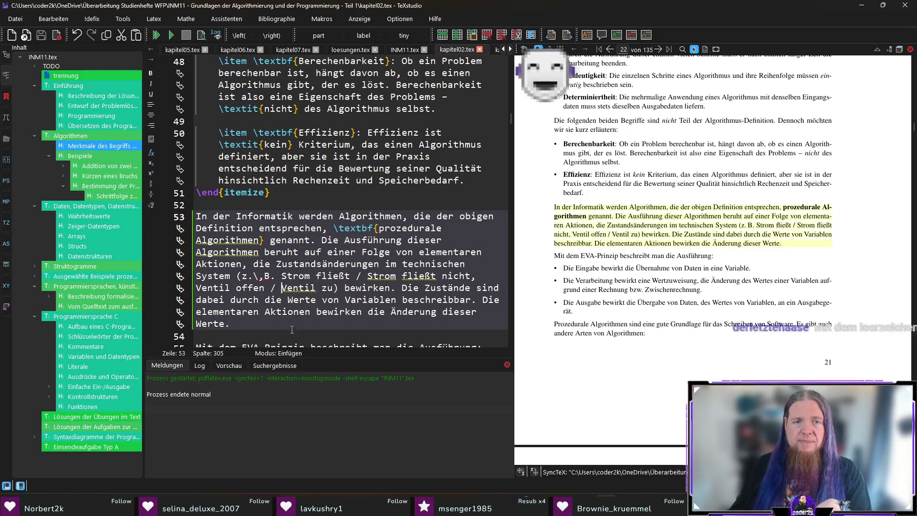
drag(339, 289, 236, 276)
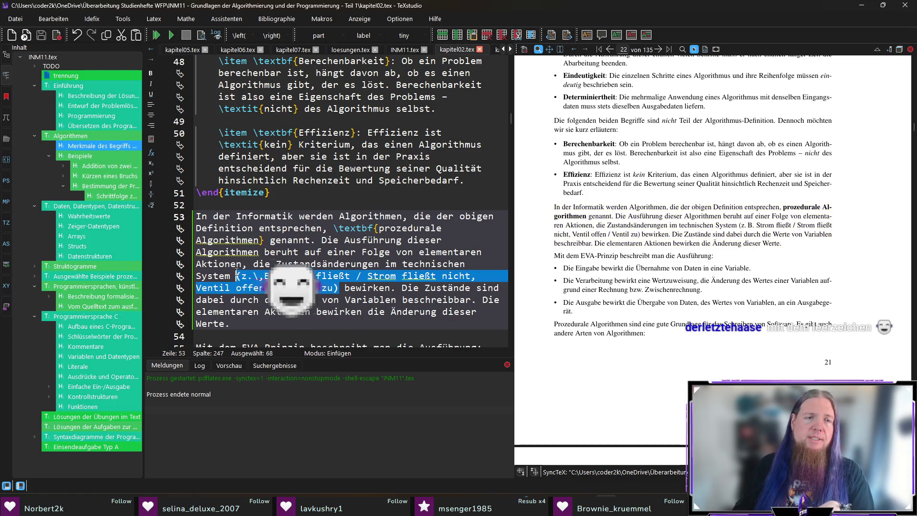
click(339, 288)
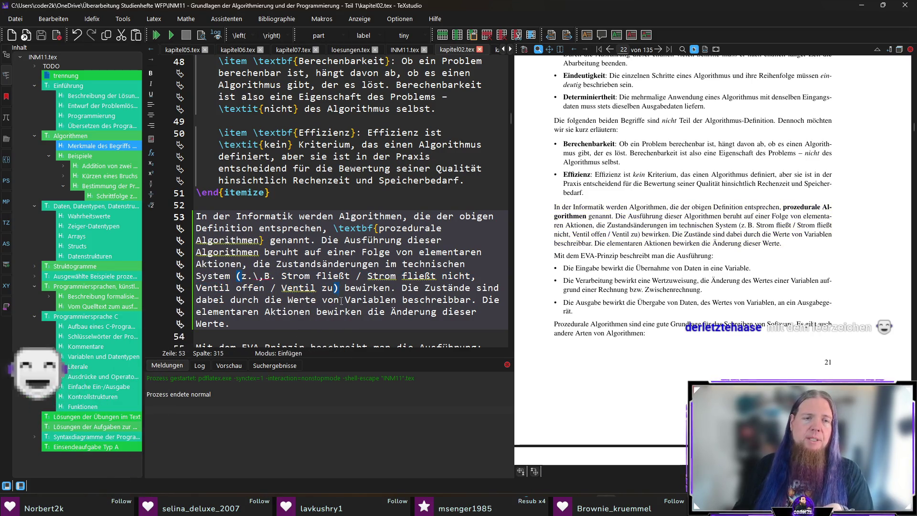
drag(350, 276, 367, 276)
click(340, 289)
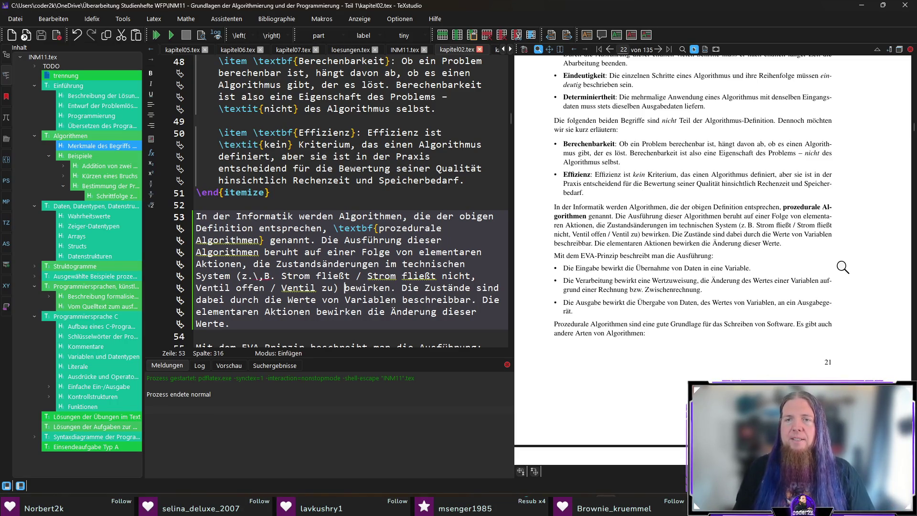
Step: Change 'die Änderung dieser Werte' to 'Änderungen dieser Werte' in the paragraph's last sentence
ctrl+click(728, 245)
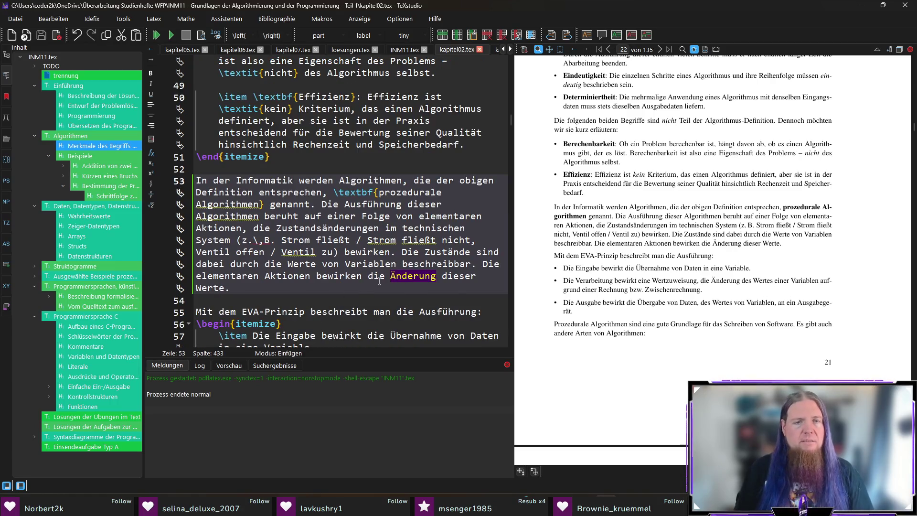
click(377, 281)
key(BackSpace)
key(BackSpace)
key(BackSpace)
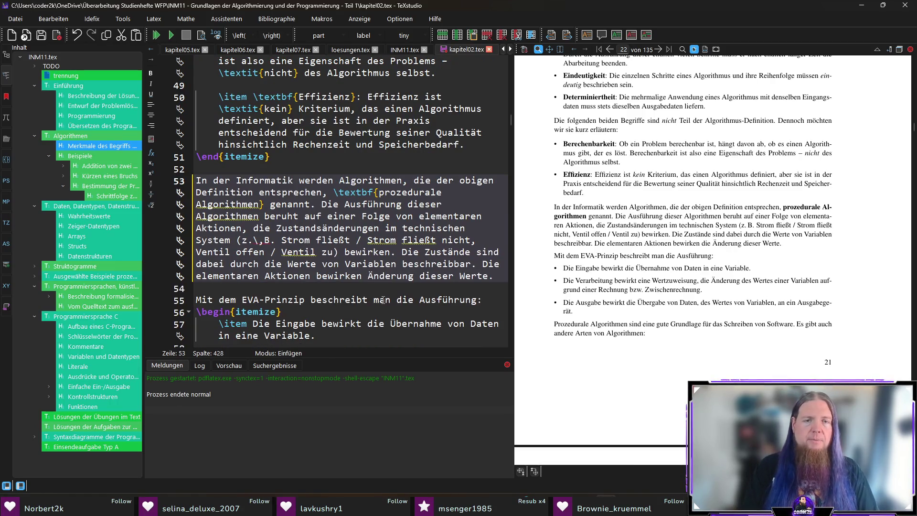
key(ctrl+Right)
text(en)
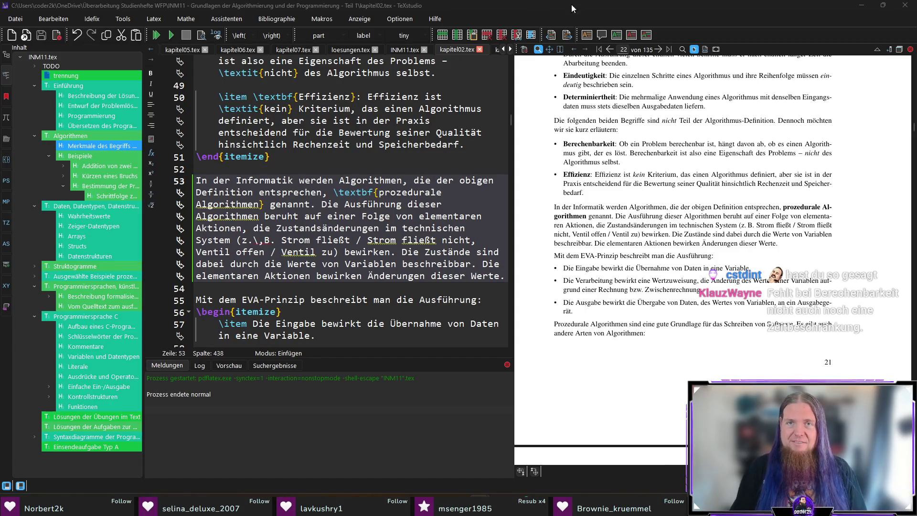
click(445, 285)
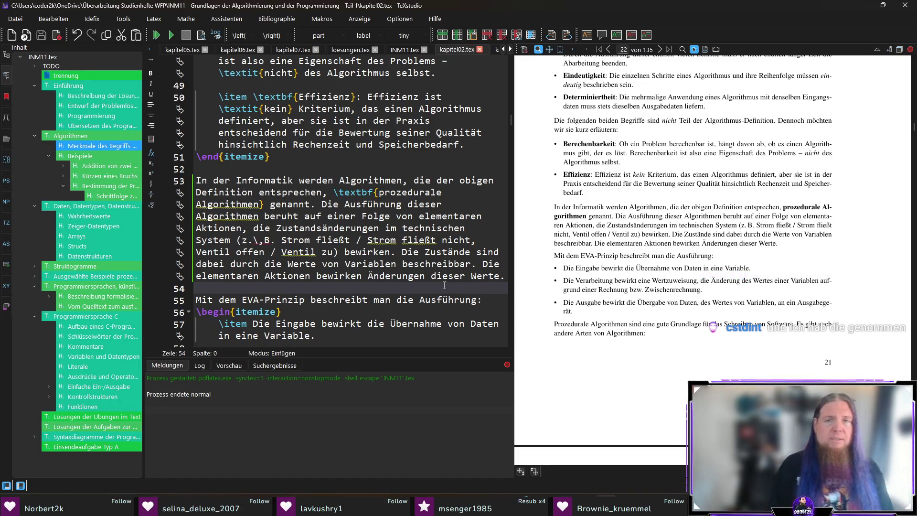
scroll(685, 161, up, 2)
scroll(702, 193, up, 1)
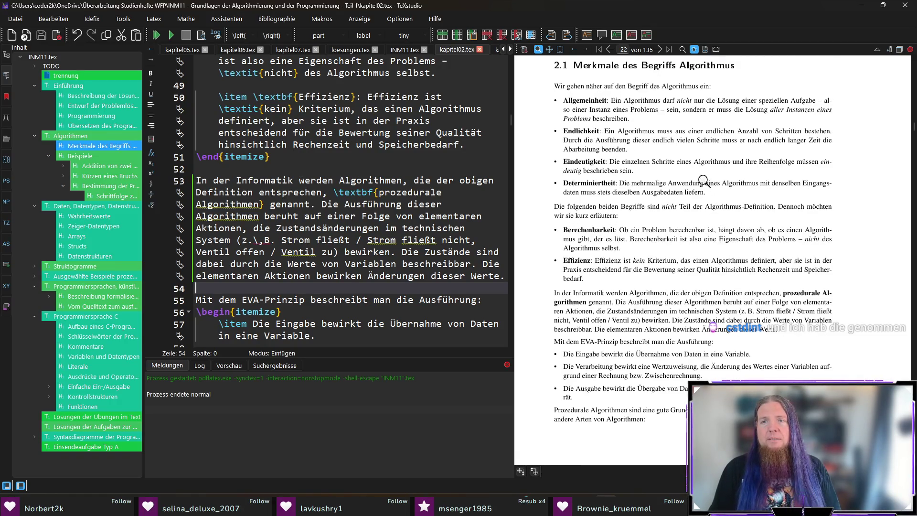
mouse_move(576, 136)
mouse_down()
mouse_move(626, 138)
mouse_move(606, 142)
mouse_up()
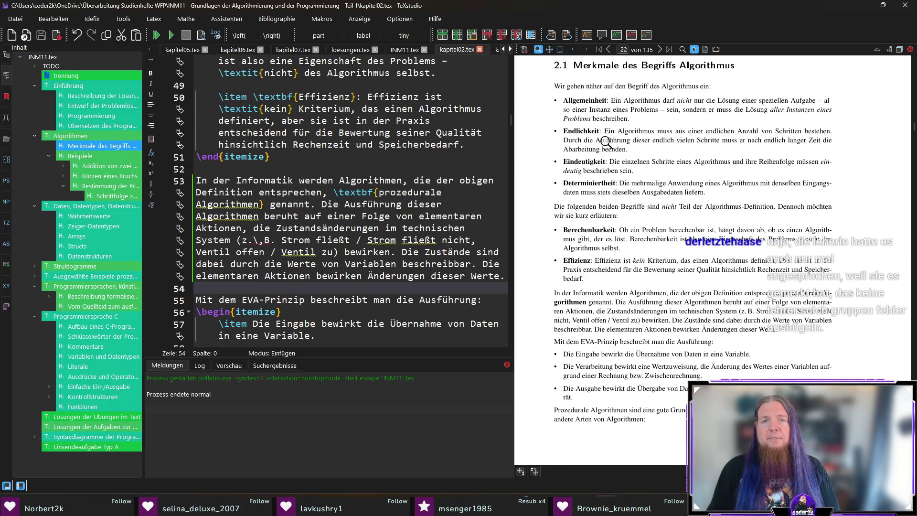
drag(567, 139, 793, 127)
drag(563, 240, 816, 240)
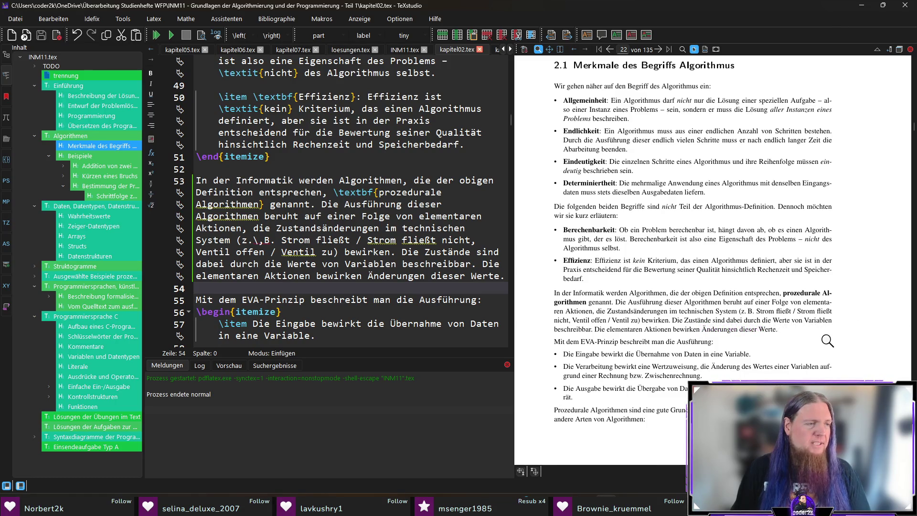
scroll(825, 339, down, 3)
scroll(813, 319, down, 2)
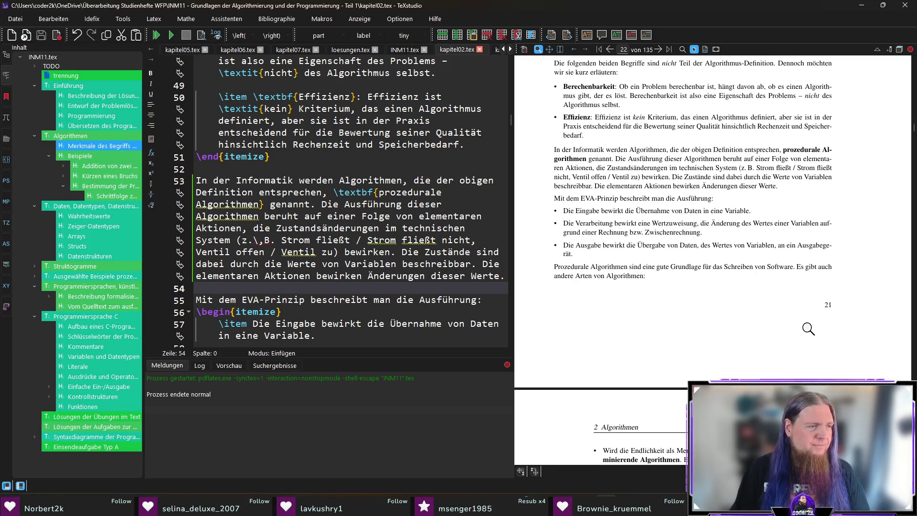
scroll(787, 316, down, 1)
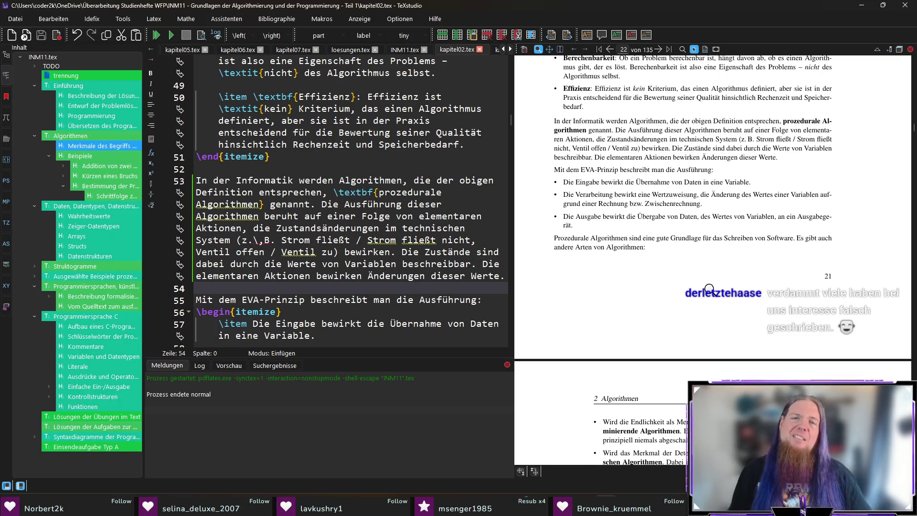
Step: Change the first EVA item to end 'in eine oder mehrere Variablen'
ctrl+click(727, 182)
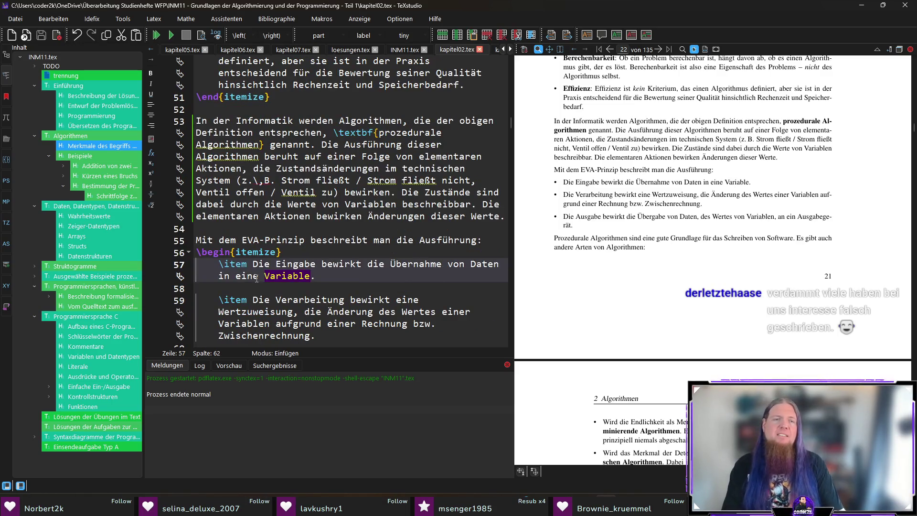
text(oder mehrere)
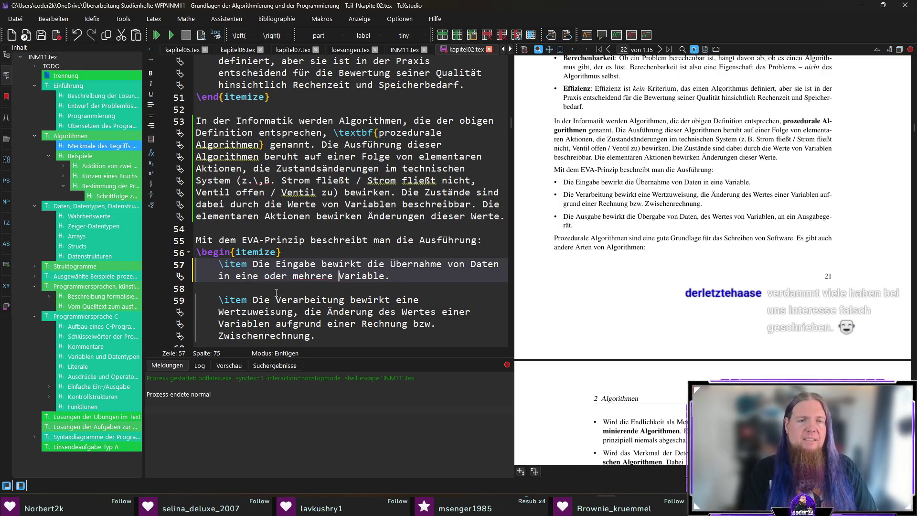
text(n)
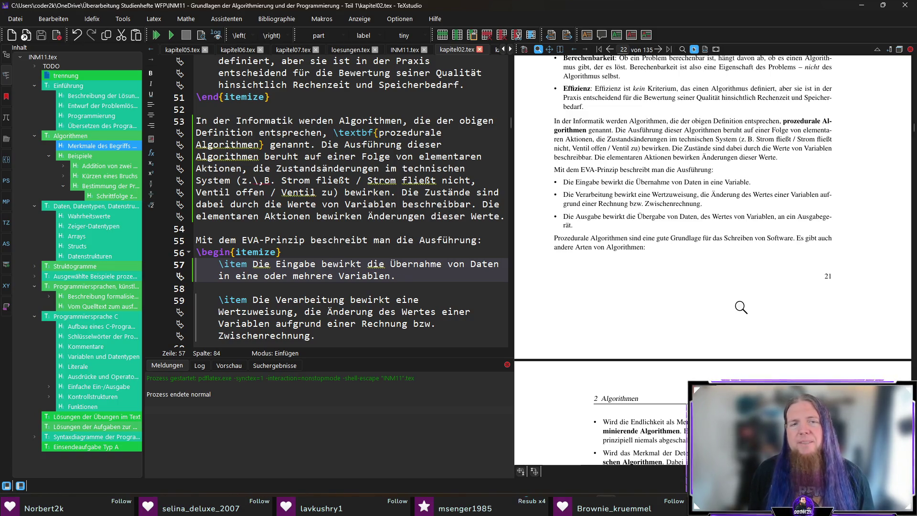
scroll(347, 192, down, 5)
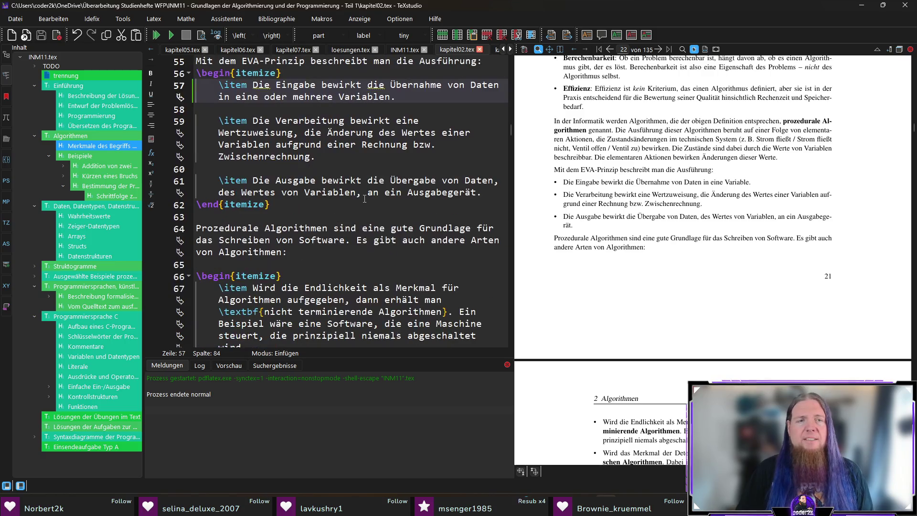
scroll(340, 200, up, 2)
Step: Delete the EVA-Prinzip sentence and itemize block (lines 55–62) and recompile
drag(296, 274, 189, 137)
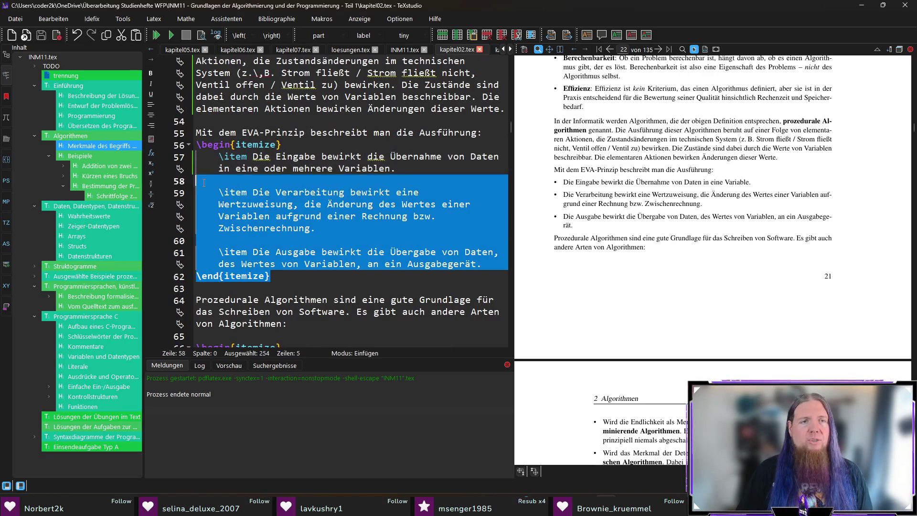
key(BackSpace)
key(BackSpace)
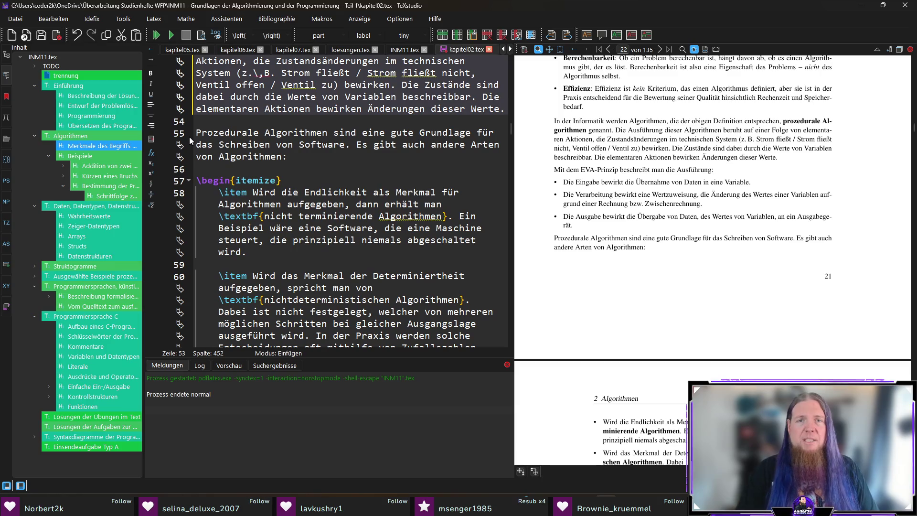
key(F5)
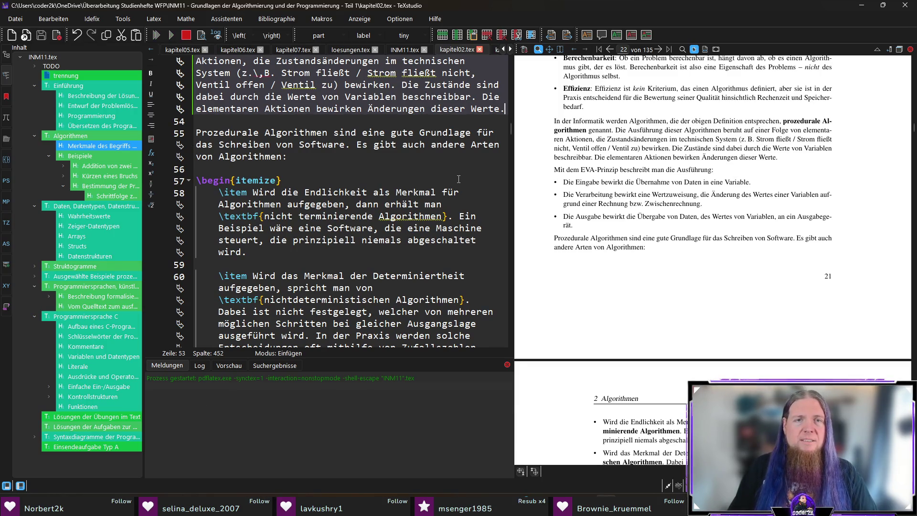
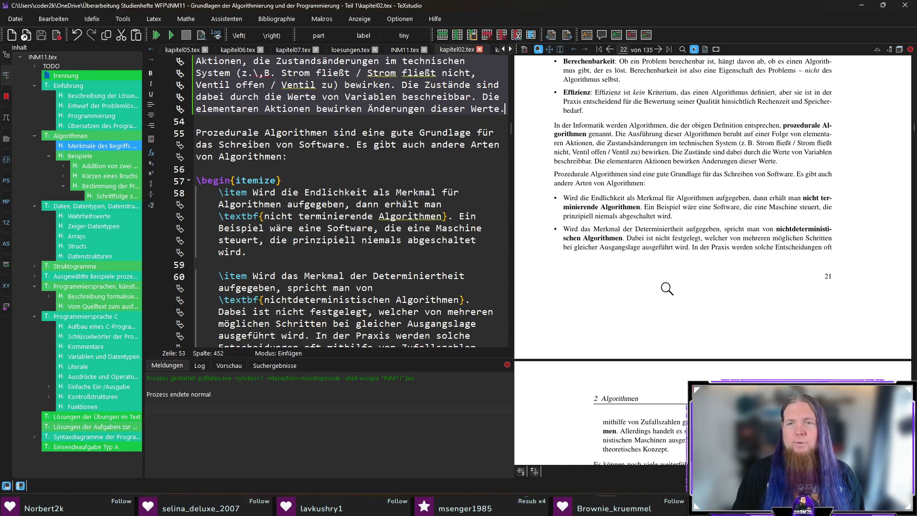
scroll(786, 251, down, 3)
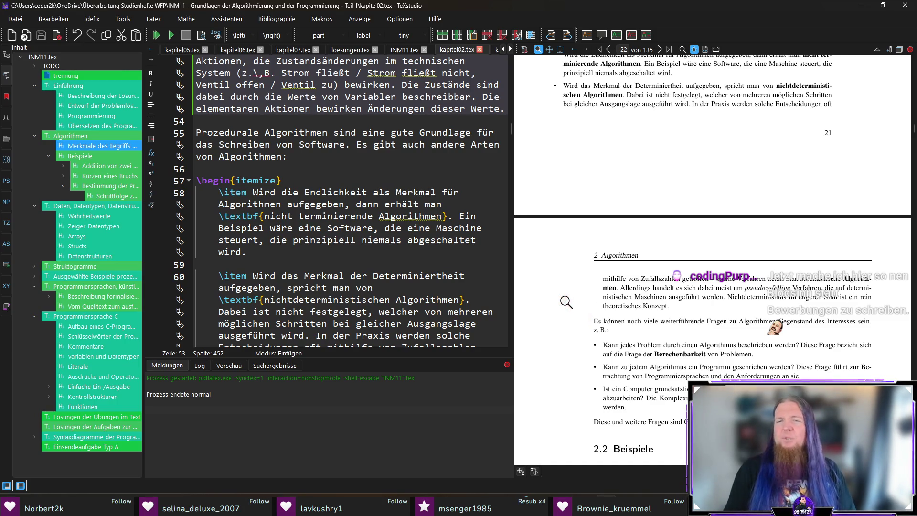
scroll(565, 302, down, 2)
scroll(566, 300, down, 1)
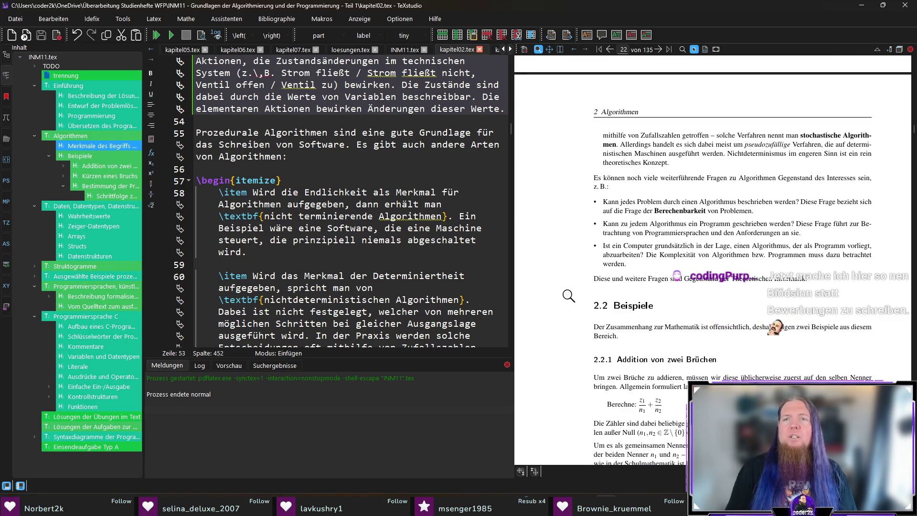
scroll(568, 295, up, 1)
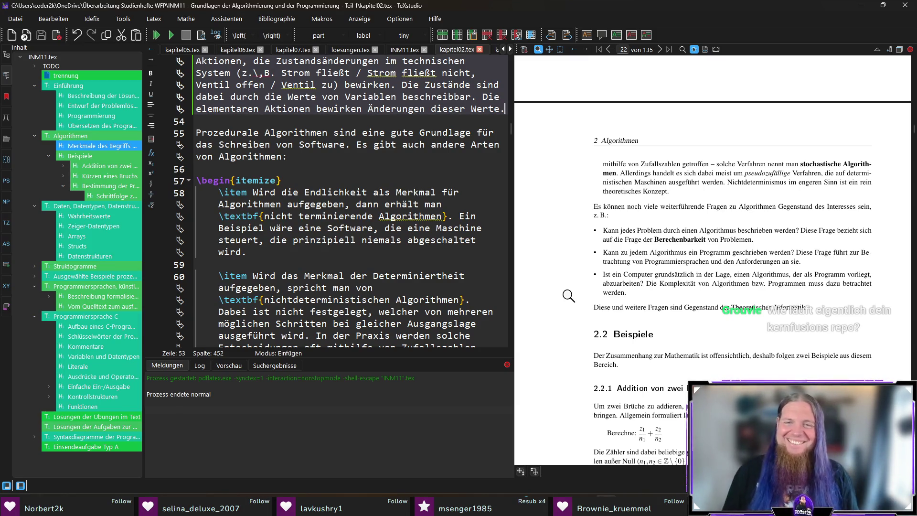
scroll(565, 275, down, 1)
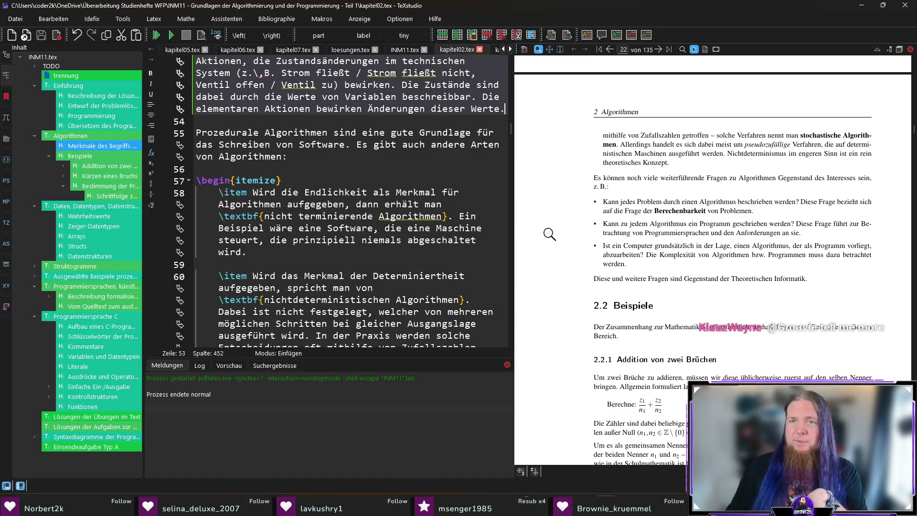
scroll(578, 232, down, 1)
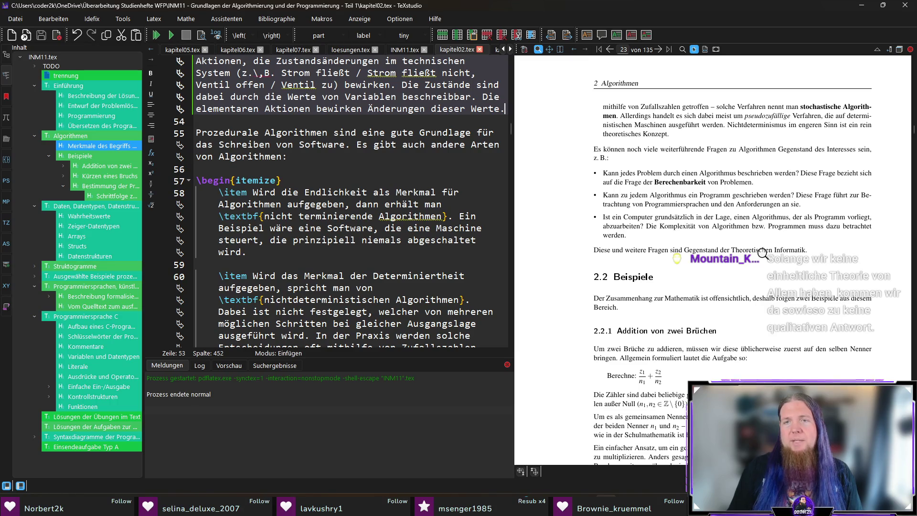
Step: Sync the editor to the further-questions paragraph, then to the word 'den' in the fraction-addition sentence
ctrl+click(598, 149)
scroll(345, 207, down, 2)
scroll(346, 208, down, 2)
scroll(345, 208, down, 2)
scroll(346, 208, up, 1)
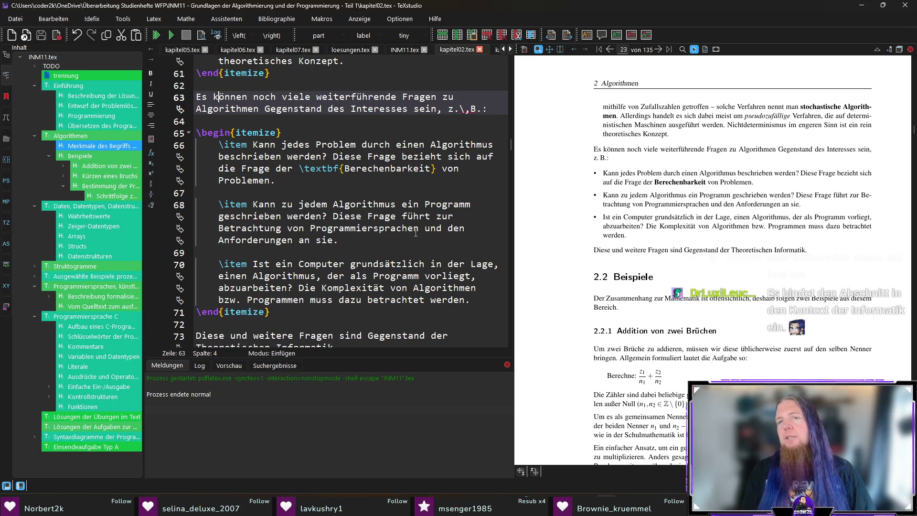
scroll(648, 279, down, 3)
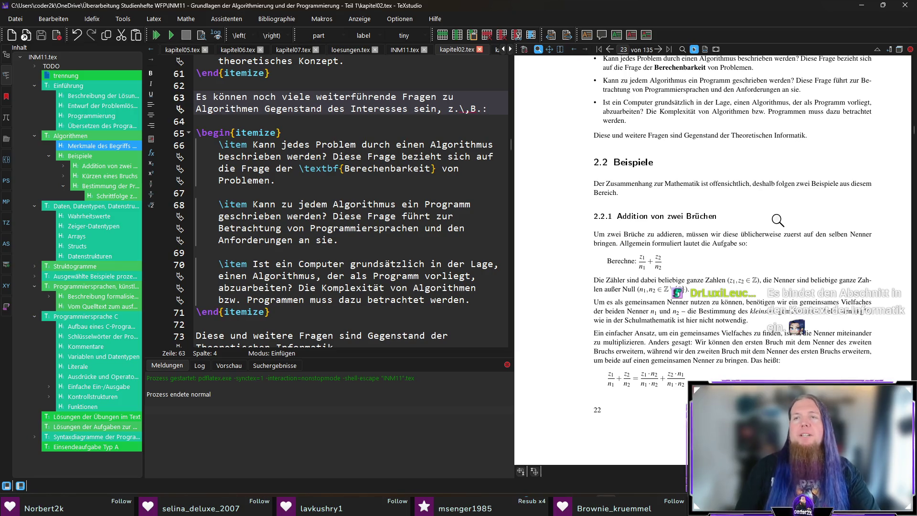
scroll(571, 215, down, 1)
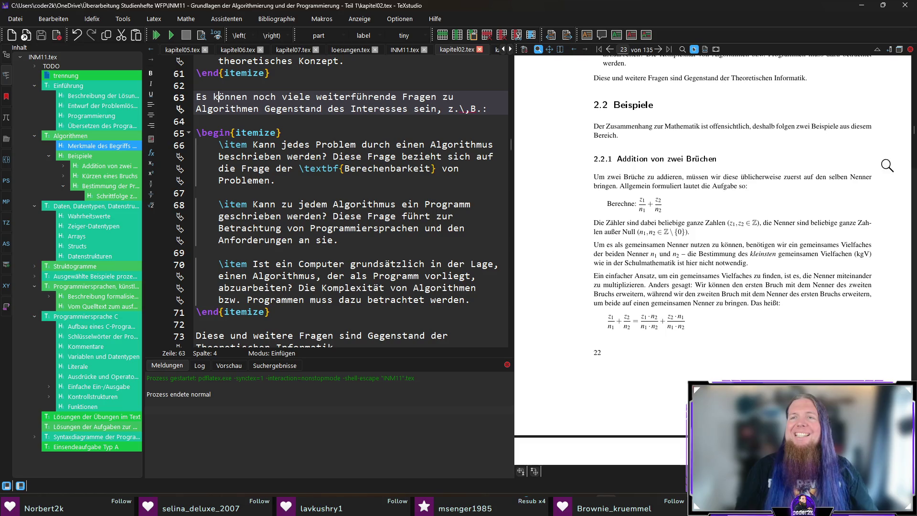
ctrl+click(818, 177)
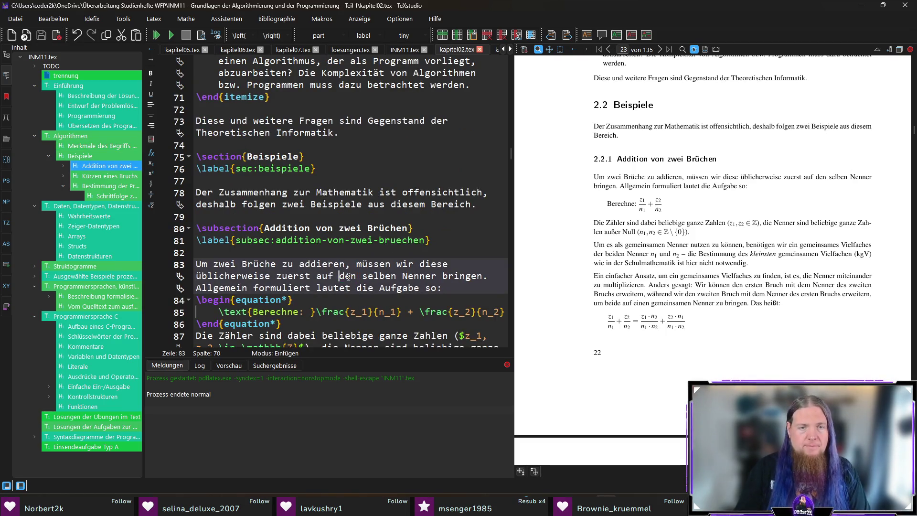
Step: Join 'den selben' into 'denselben' and recompile the PDF with F5
key(Delete)
key(F5)
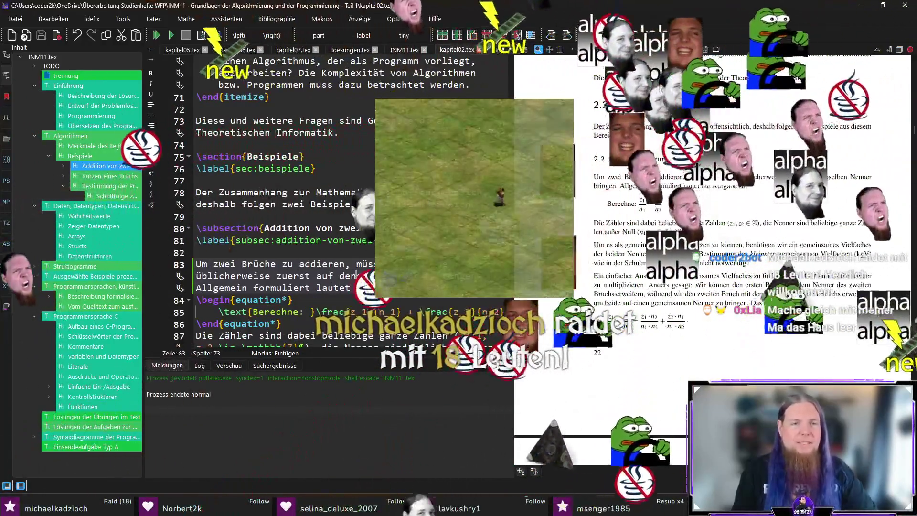
scroll(474, 228, down, 1)
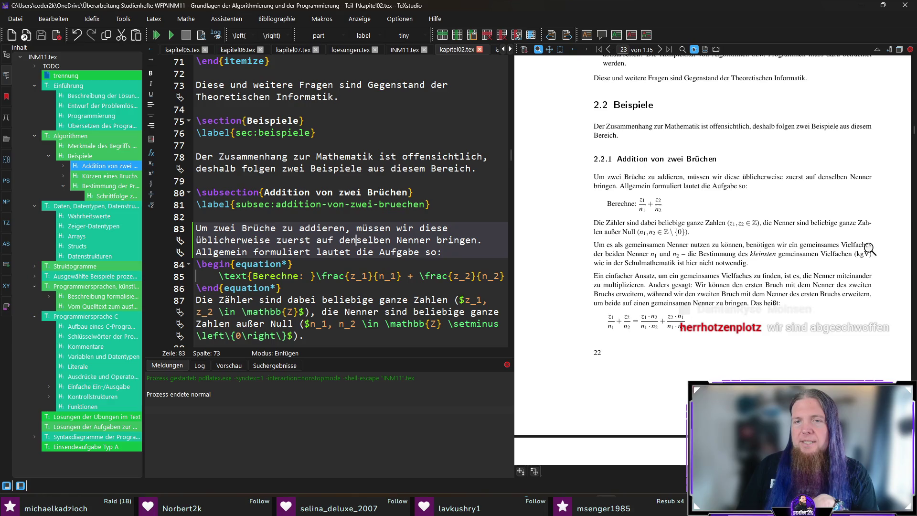
scroll(716, 297, down, 3)
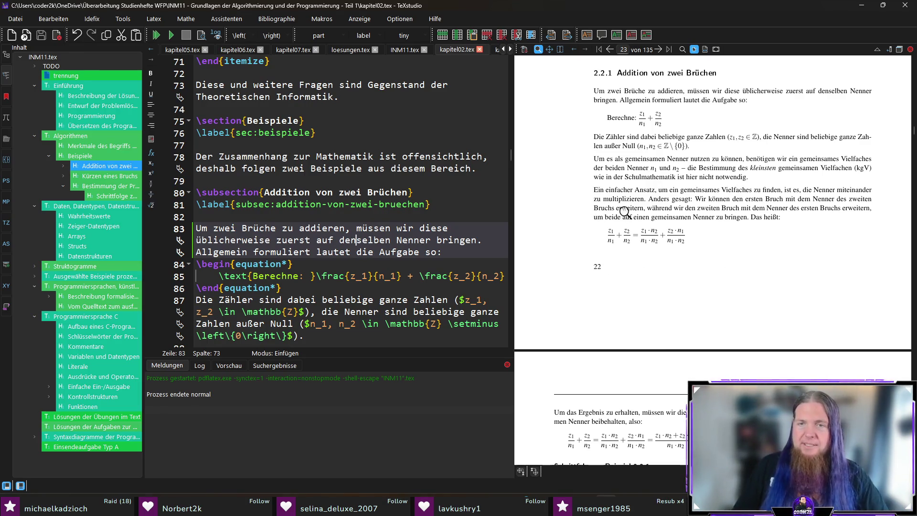
Step: Magnify the common-denominator fraction equation in the PDF
click(650, 234)
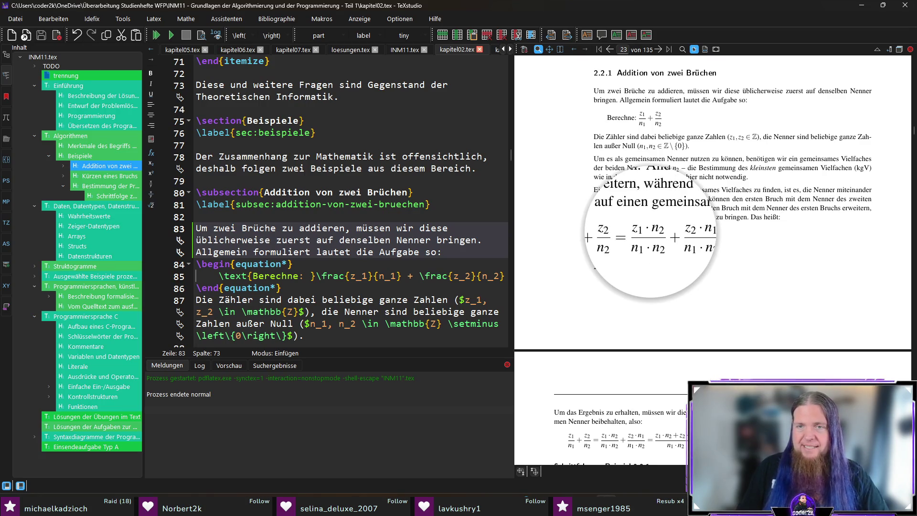
Step: Inspect the magnified equation, then sync the editor to the word 'heißt' on line 91
mouse_move(651, 231)
mouse_down()
mouse_move(683, 236)
mouse_move(683, 245)
mouse_up()
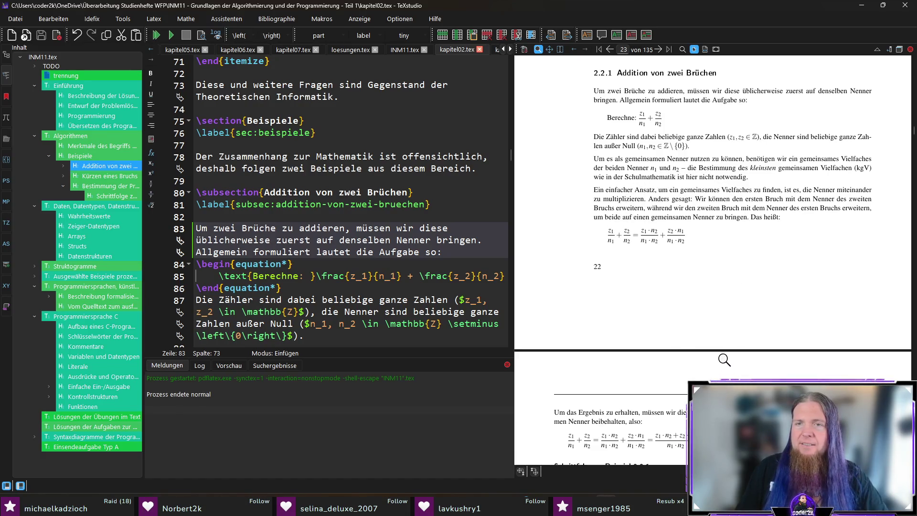
drag(678, 241, 677, 241)
scroll(377, 267, down, 1)
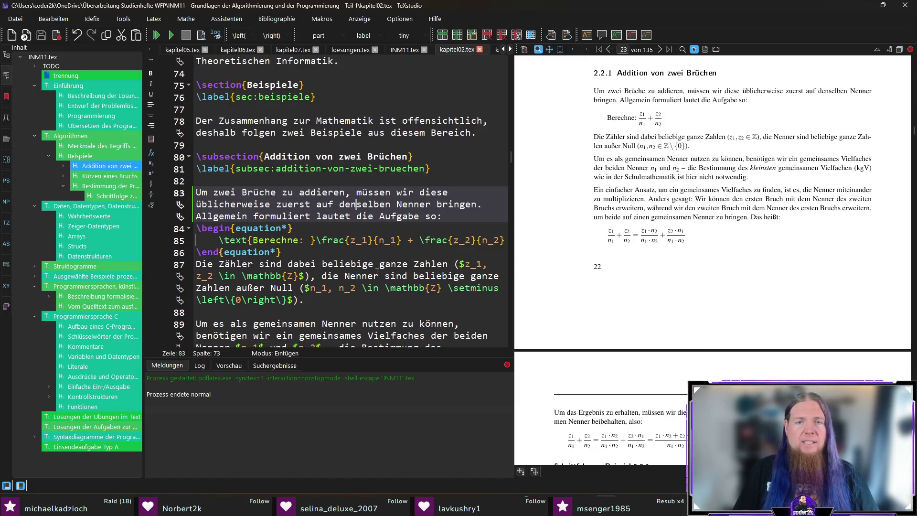
ctrl+click(772, 216)
scroll(286, 245, down, 2)
scroll(287, 246, down, 1)
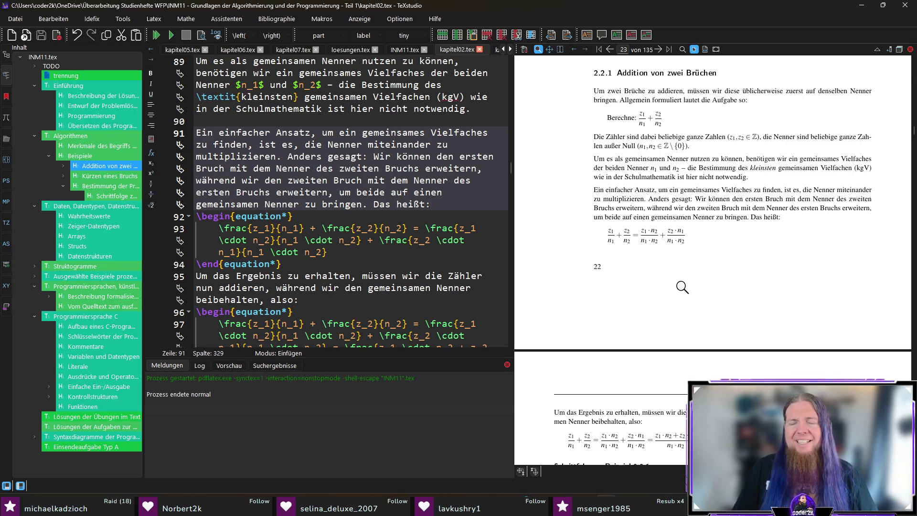
click(674, 243)
drag(677, 239, 720, 251)
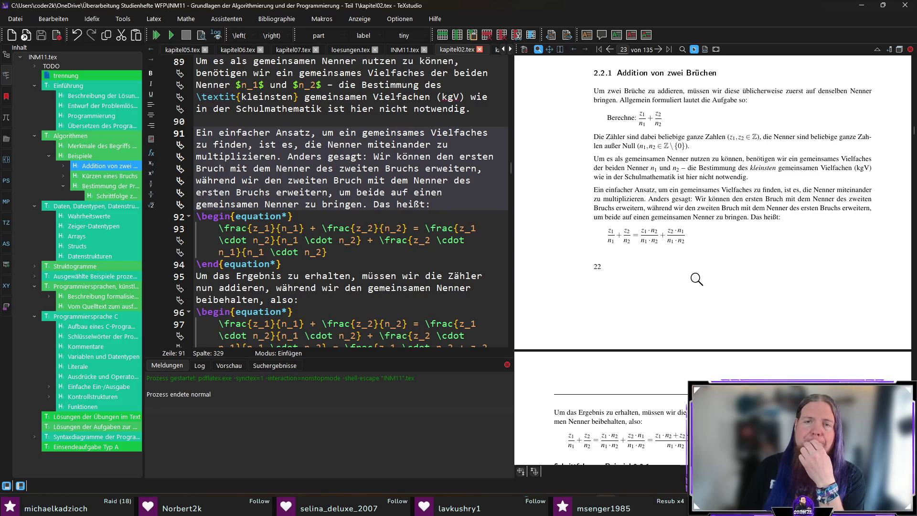
drag(647, 240, 668, 235)
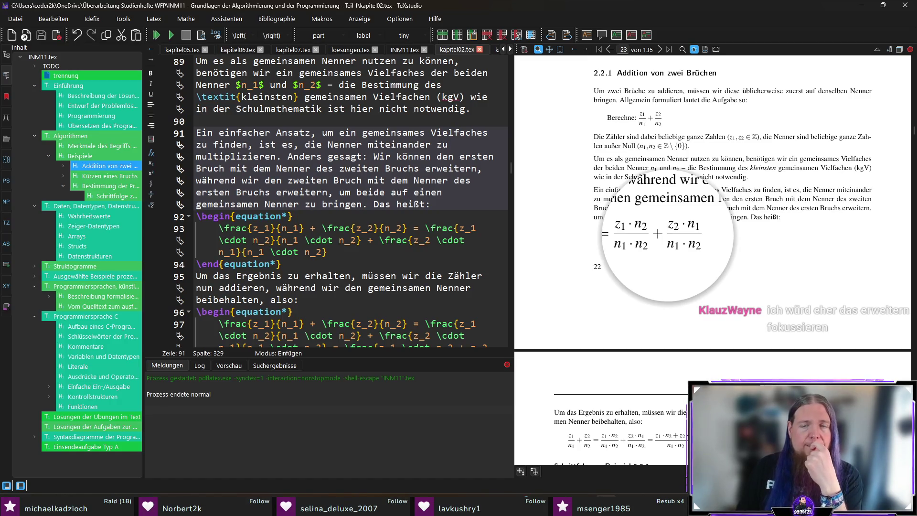
drag(667, 236, 691, 334)
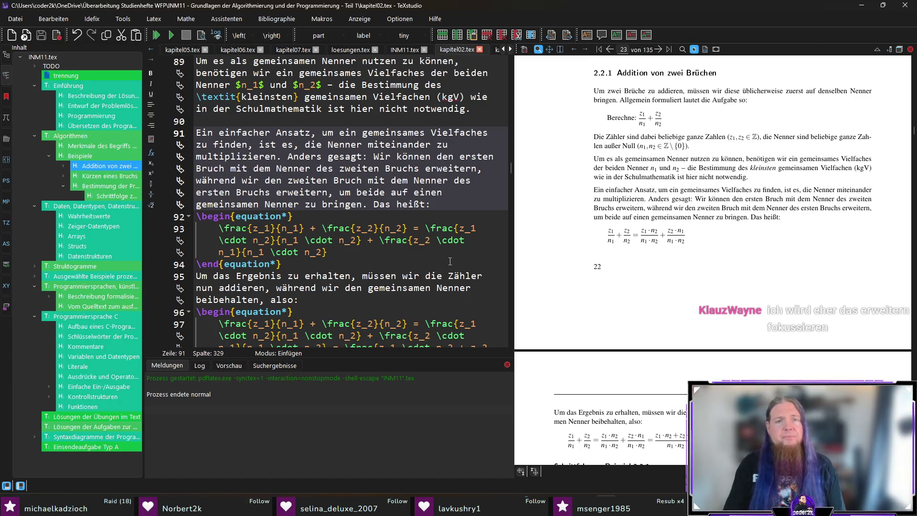
drag(426, 228, 428, 251)
key(ctrl+c)
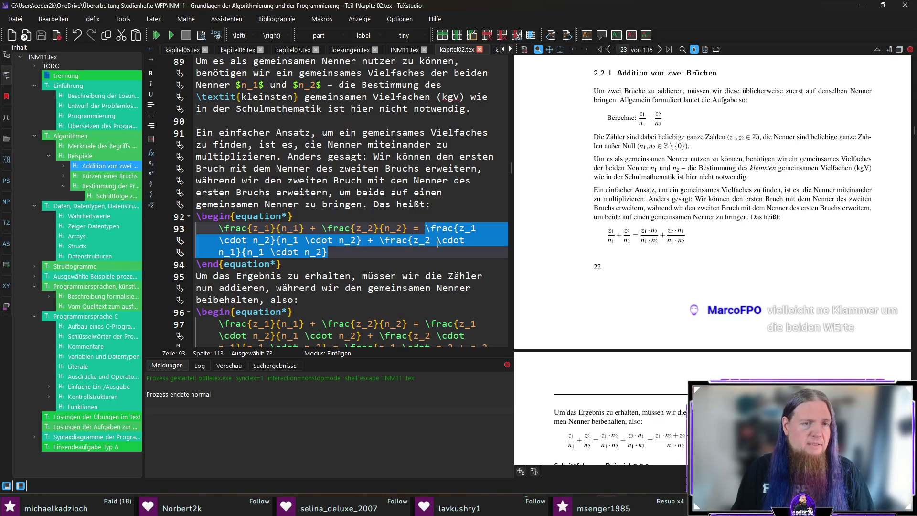
Step: Paste a second expanded fraction with denominator n_2 · n_1, save, recompile and magnify the new equation
click(427, 228)
text(=)
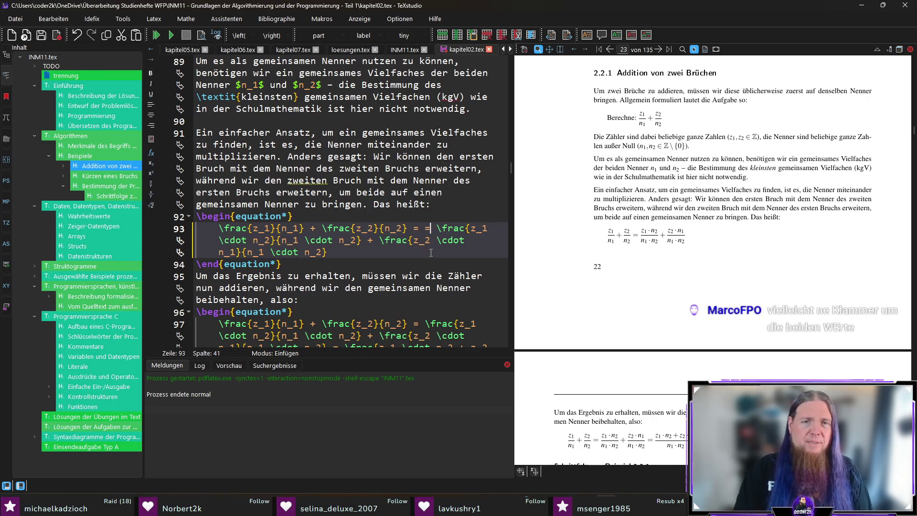
key(ctrl+v)
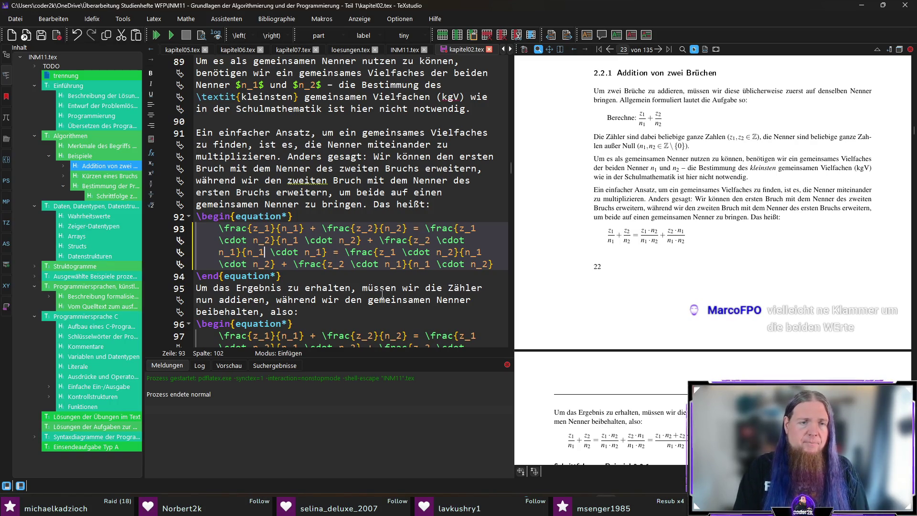
key(BackSpace)
text(2)
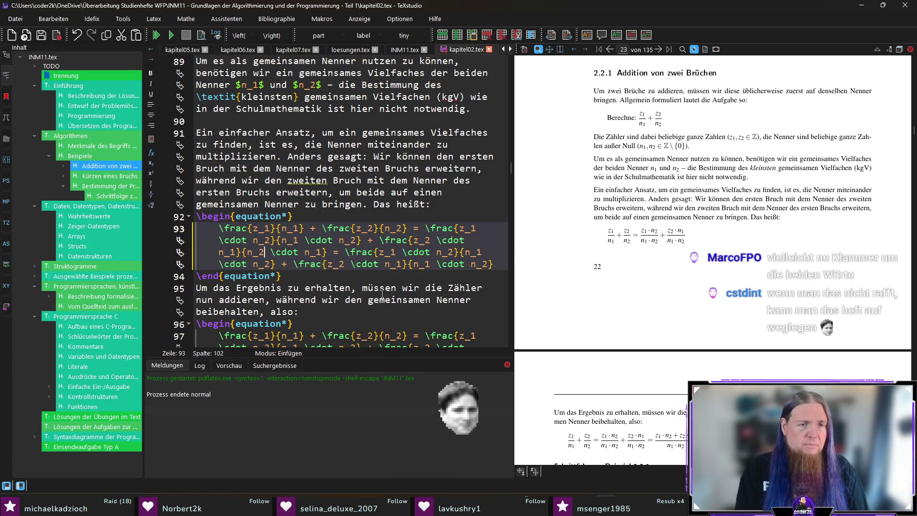
key(ctrl+s)
key(F5)
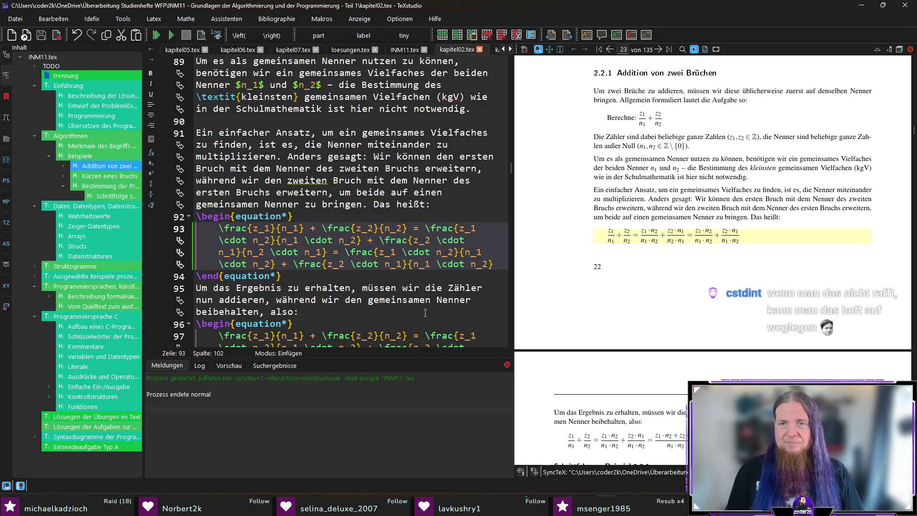
mouse_move(647, 239)
mouse_down()
mouse_move(726, 232)
mouse_move(721, 237)
mouse_up()
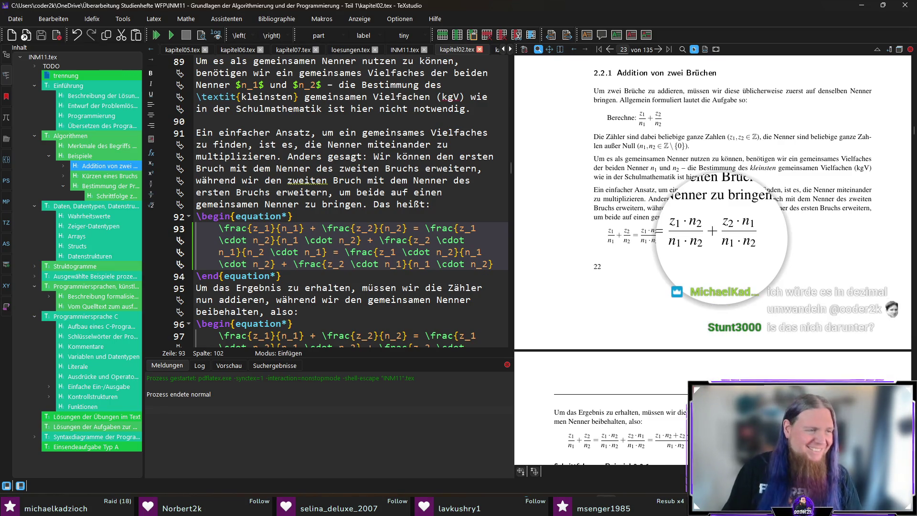
drag(722, 233, 784, 278)
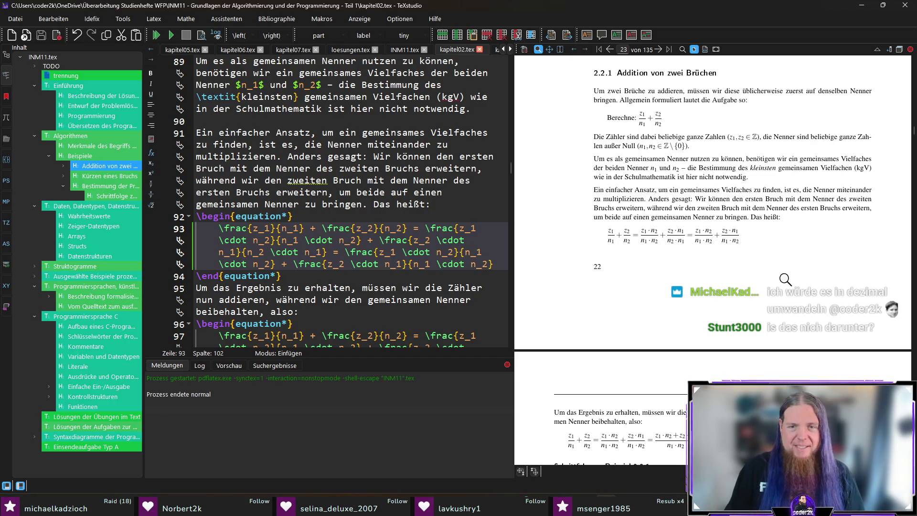
scroll(786, 281, down, 1)
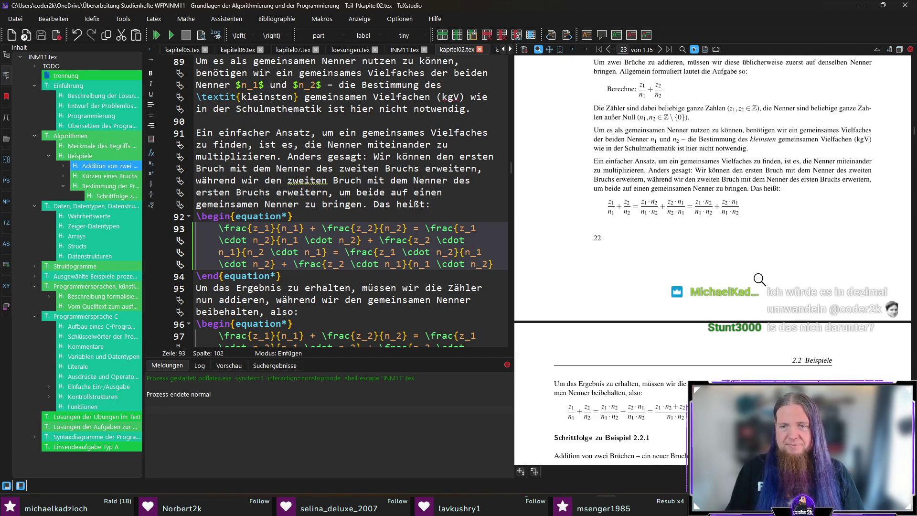
scroll(759, 278, down, 1)
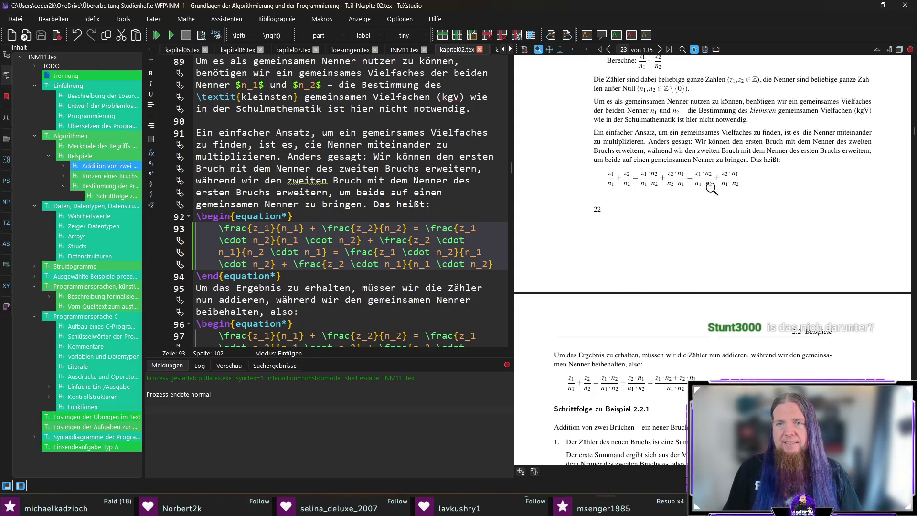
drag(711, 189, 720, 186)
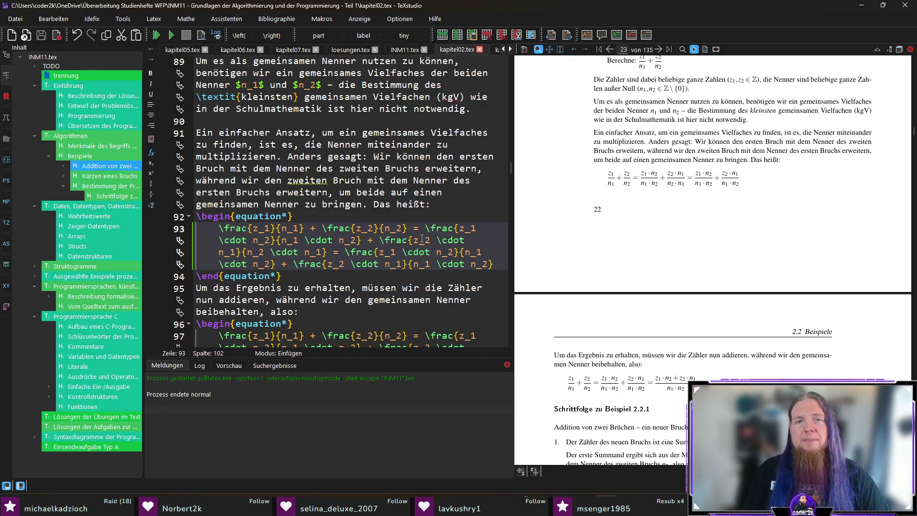
click(336, 252)
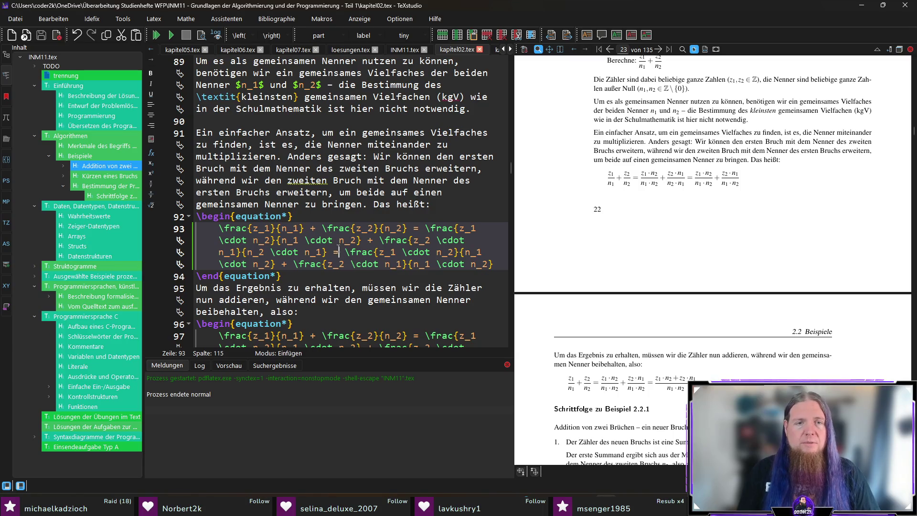
Step: Replace the second equals sign with \text{ bzw. } and check the rendered equation in the PDF
key(BackSpace)
text(ext)
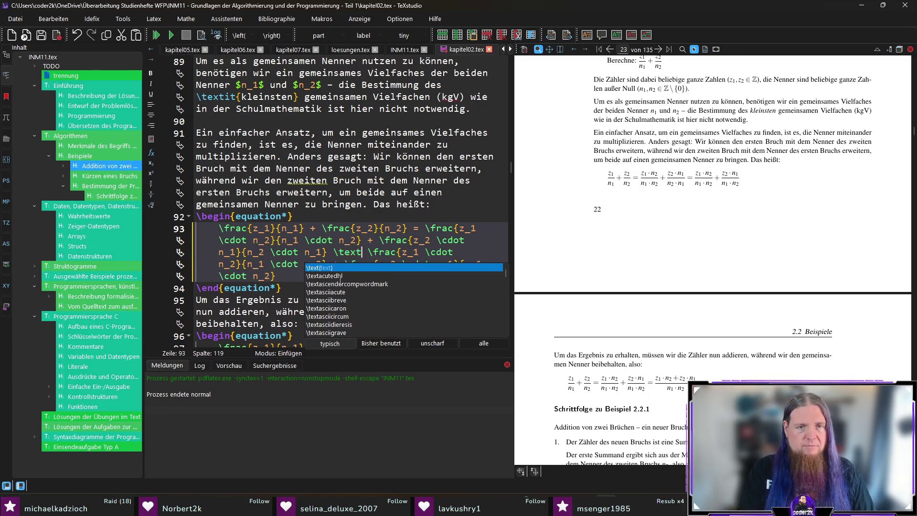
text({)
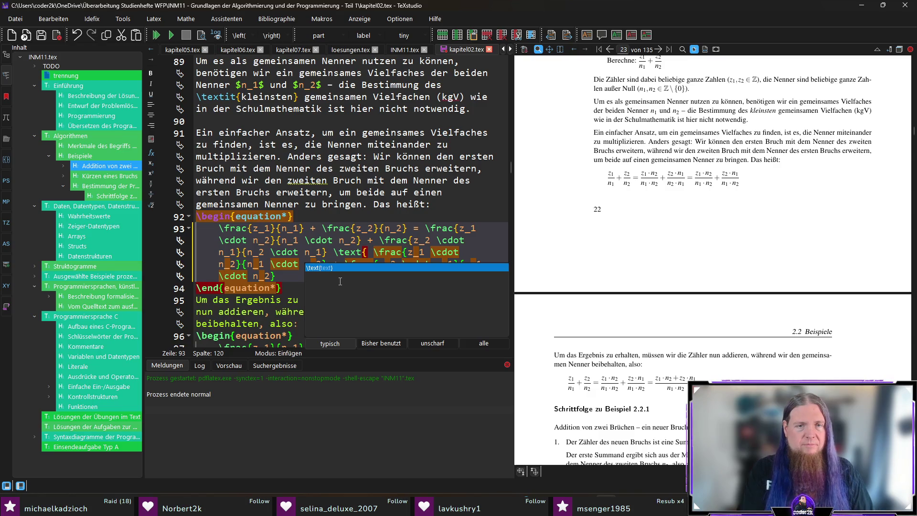
text( btw. )
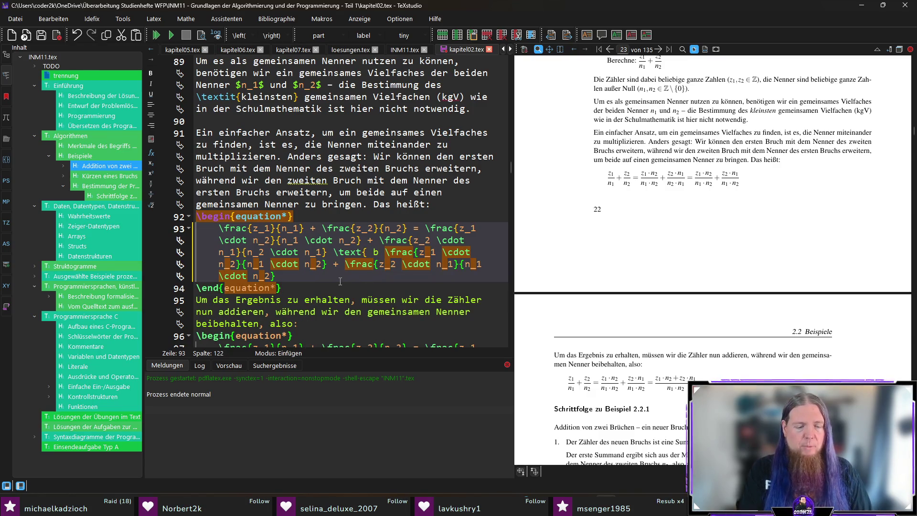
text(})
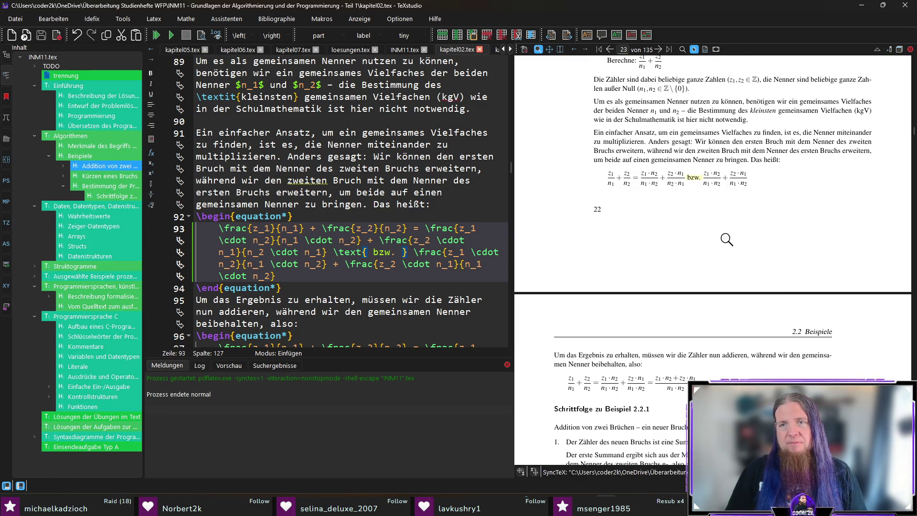
mouse_move(693, 221)
mouse_down()
mouse_move(734, 175)
mouse_move(759, 282)
mouse_up()
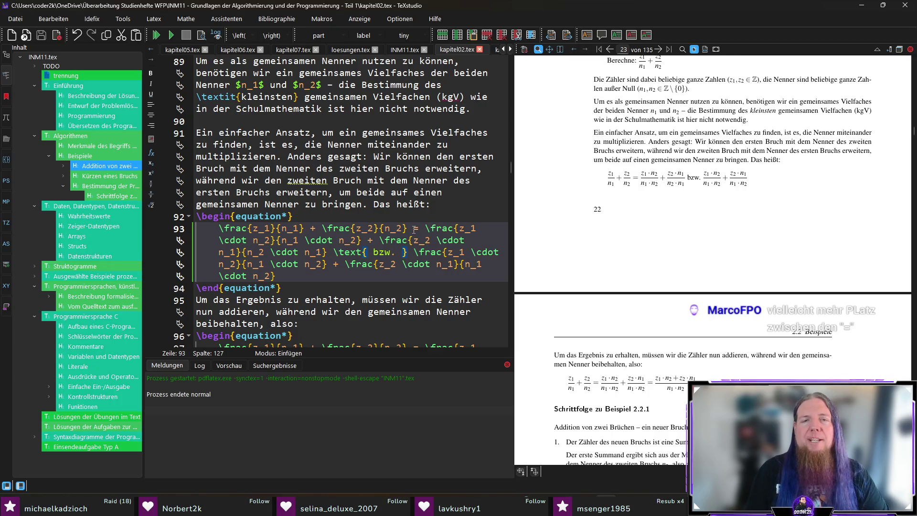
Step: Delete the swapped-denominator variant and 'bzw.' from line 93 and recompile to the simpler equation
drag(414, 228, 406, 252)
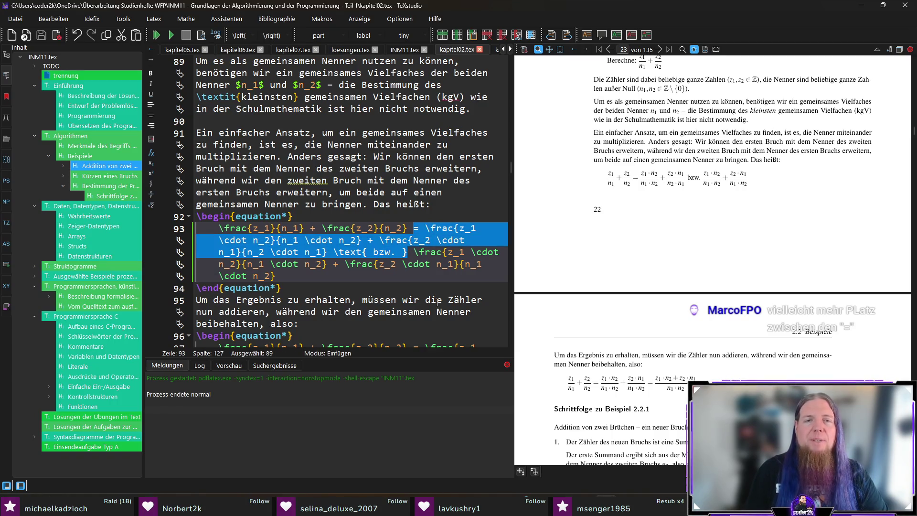
key(Delete)
key(F5)
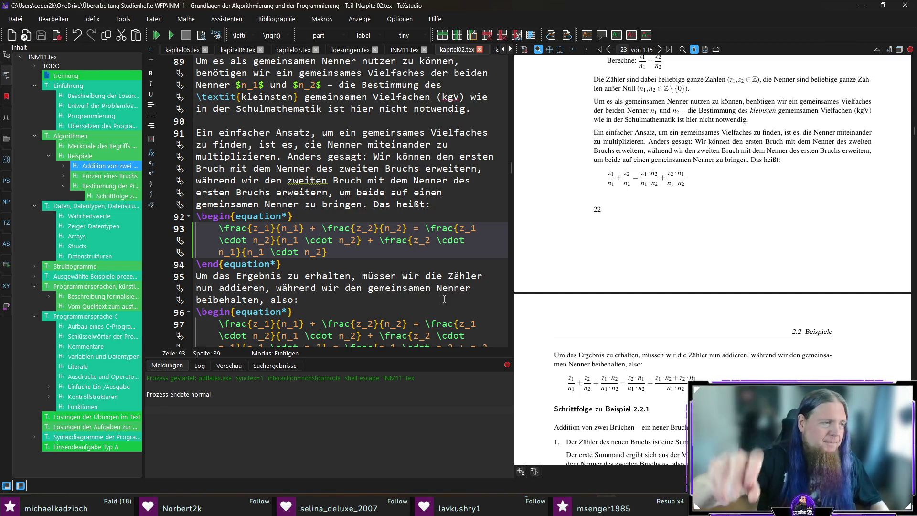
key(Right)
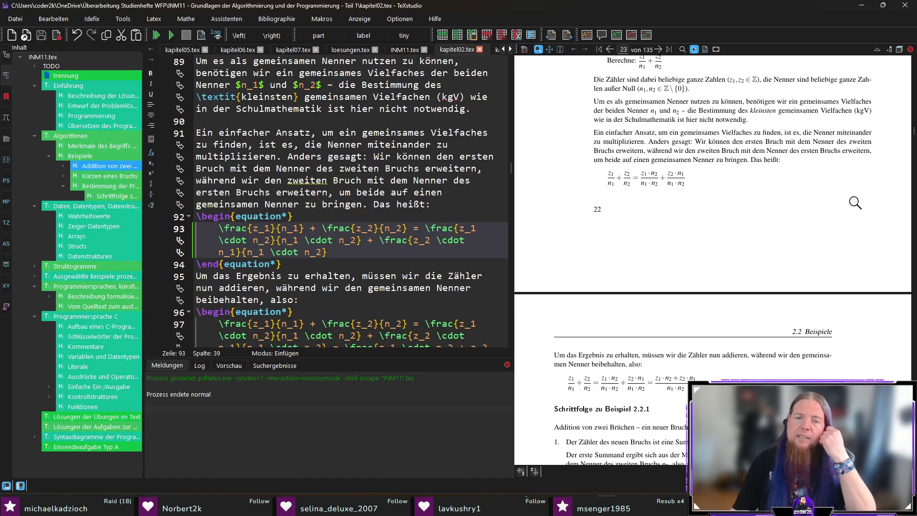
scroll(702, 231, down, 3)
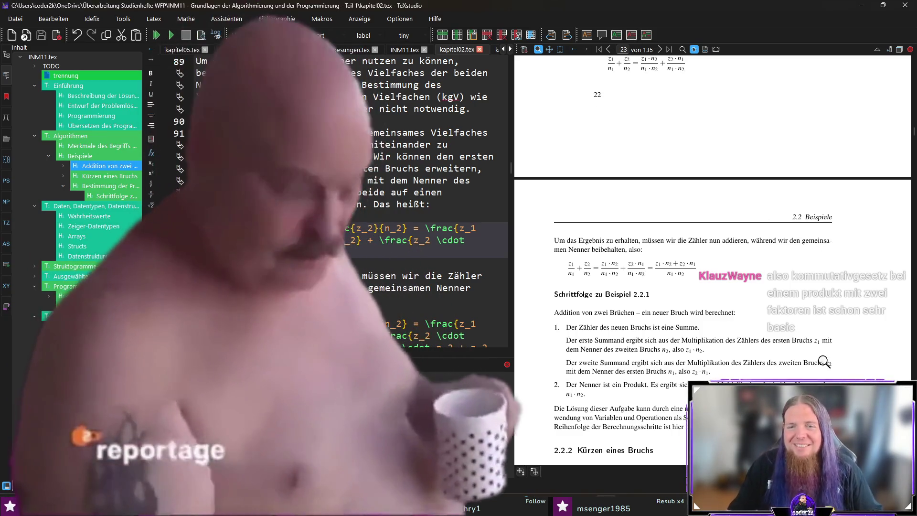
scroll(771, 253, down, 1)
scroll(836, 249, down, 1)
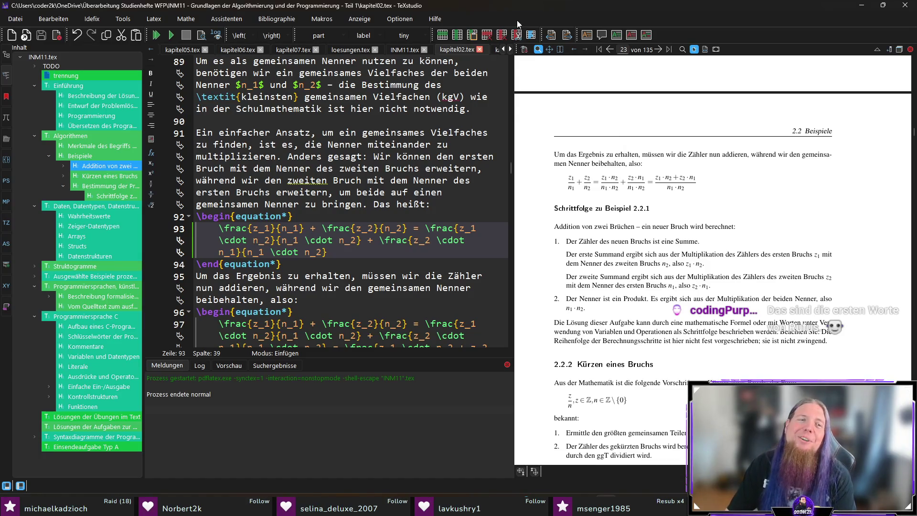
Step: Place the cursor at the end of the equation environment while reviewing Schrittfolge zu Beispiel 2.2.2
click(364, 264)
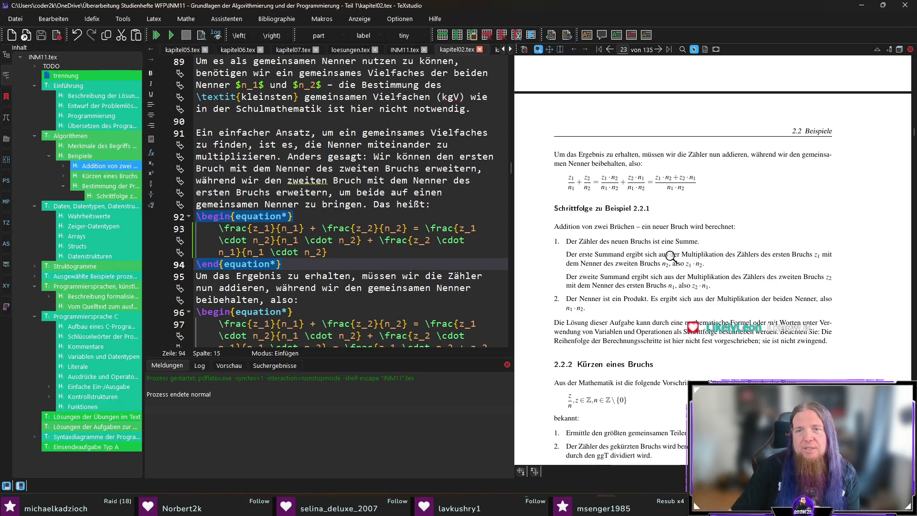
scroll(716, 242, down, 1)
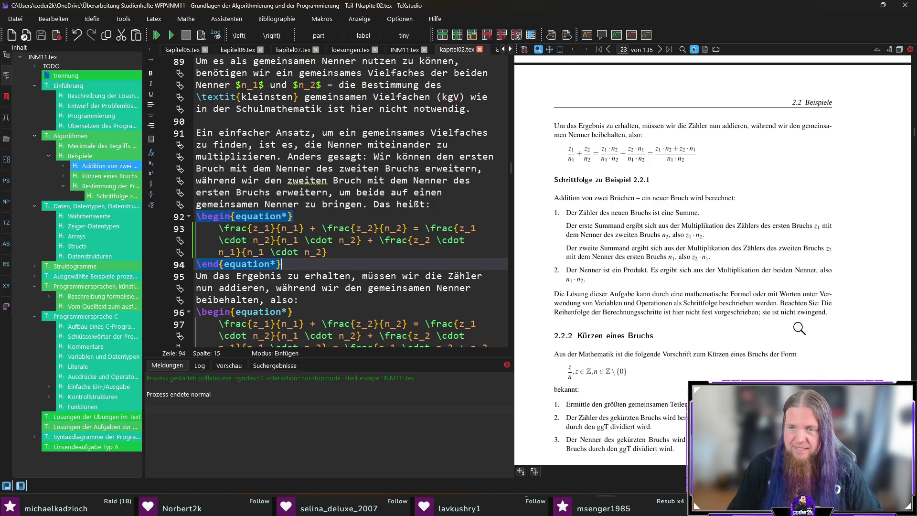
scroll(827, 315, down, 1)
scroll(826, 317, down, 1)
scroll(823, 319, up, 1)
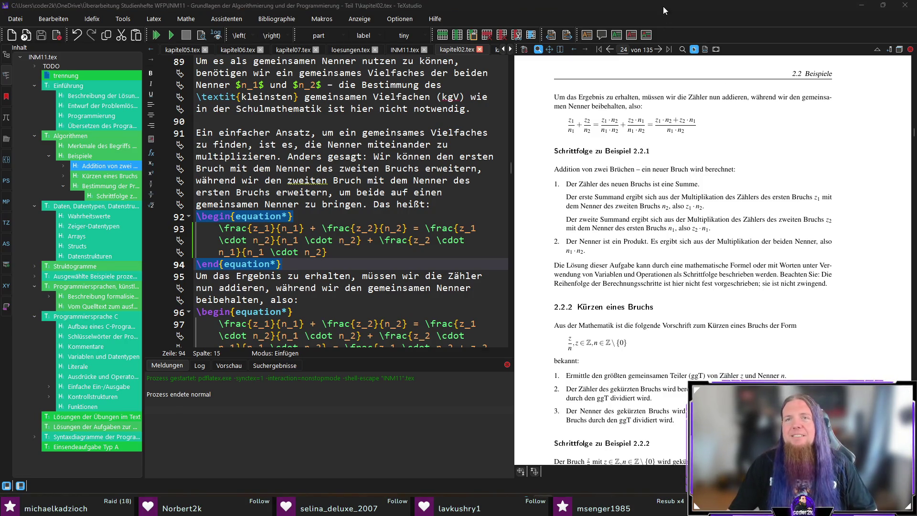
scroll(831, 279, down, 2)
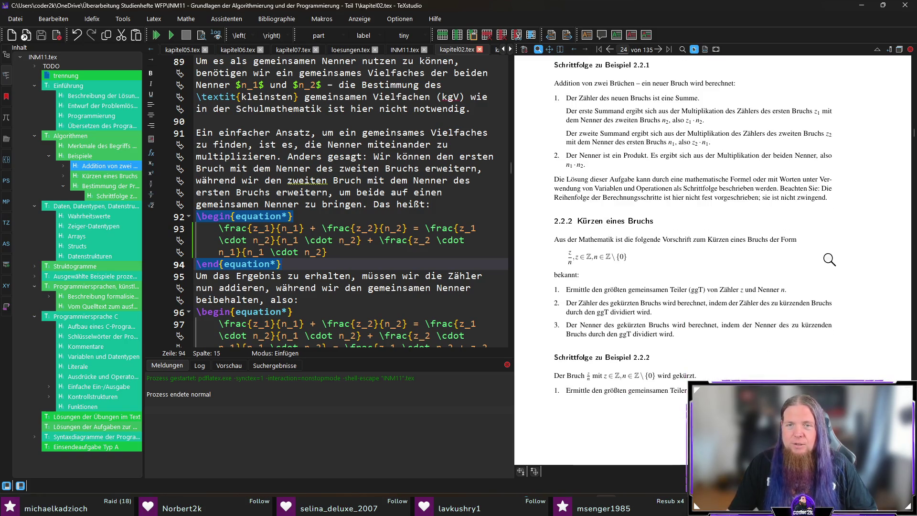
scroll(829, 260, down, 1)
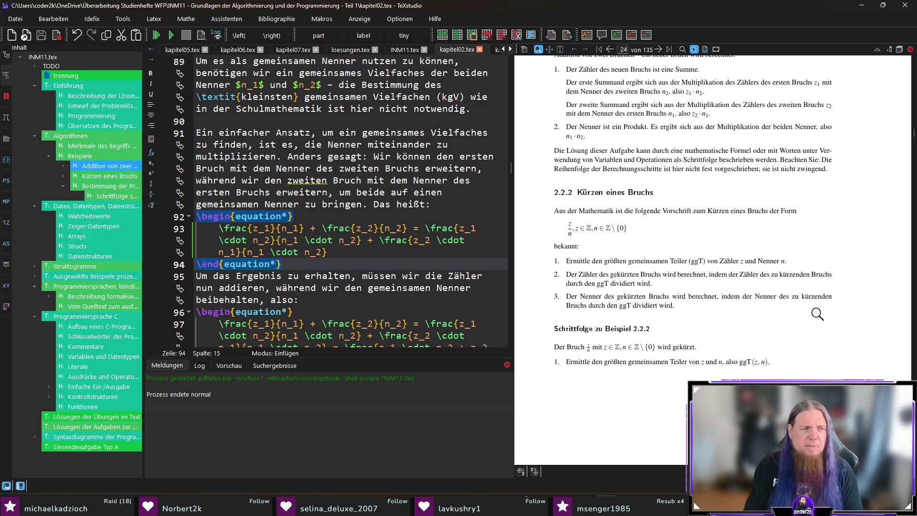
scroll(802, 314, up, 1)
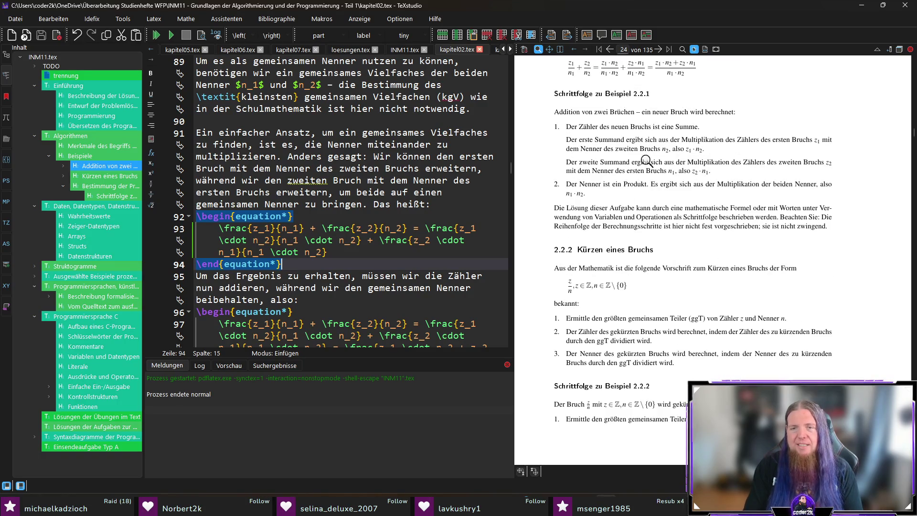
scroll(729, 230, down, 1)
scroll(729, 233, up, 1)
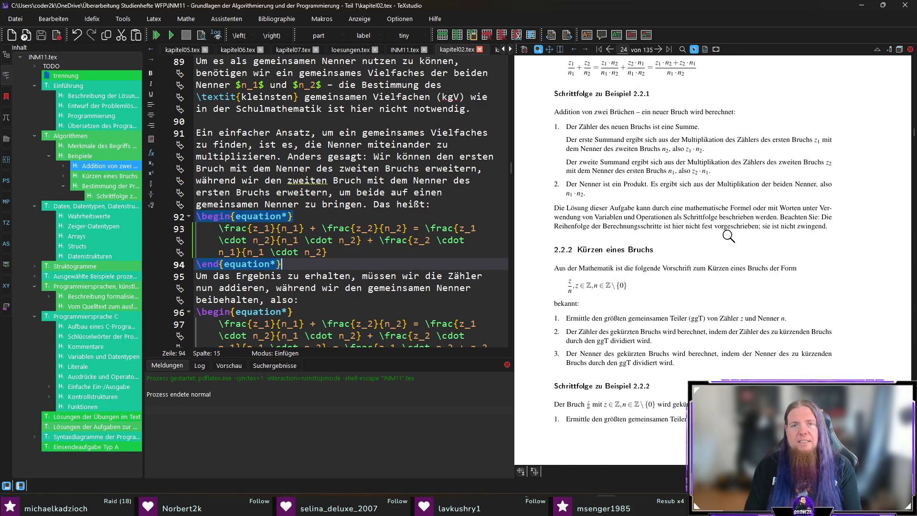
scroll(745, 244, down, 2)
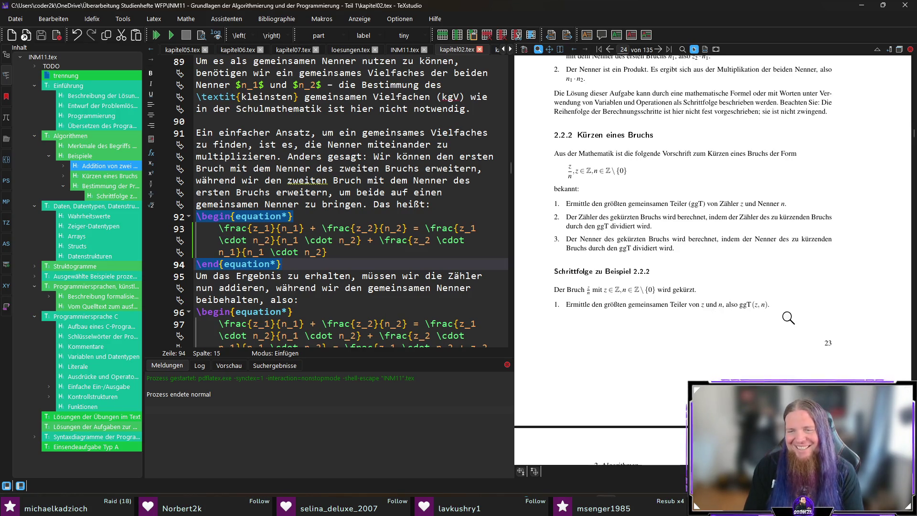
scroll(790, 317, down, 1)
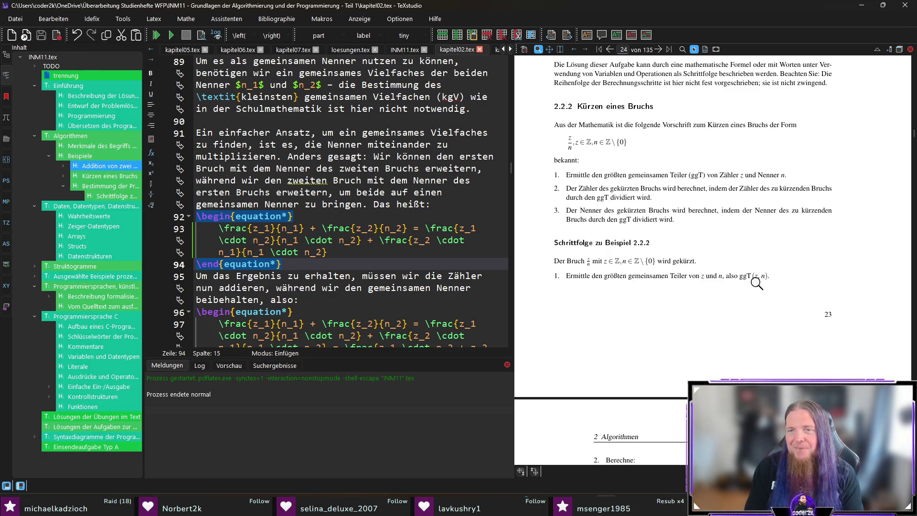
scroll(754, 278, down, 3)
scroll(821, 284, down, 1)
scroll(816, 285, down, 2)
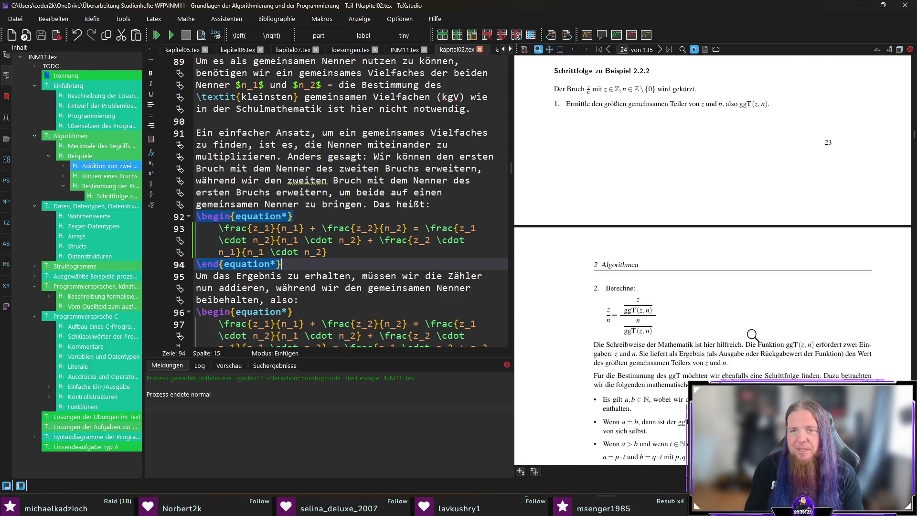
scroll(617, 306, down, 1)
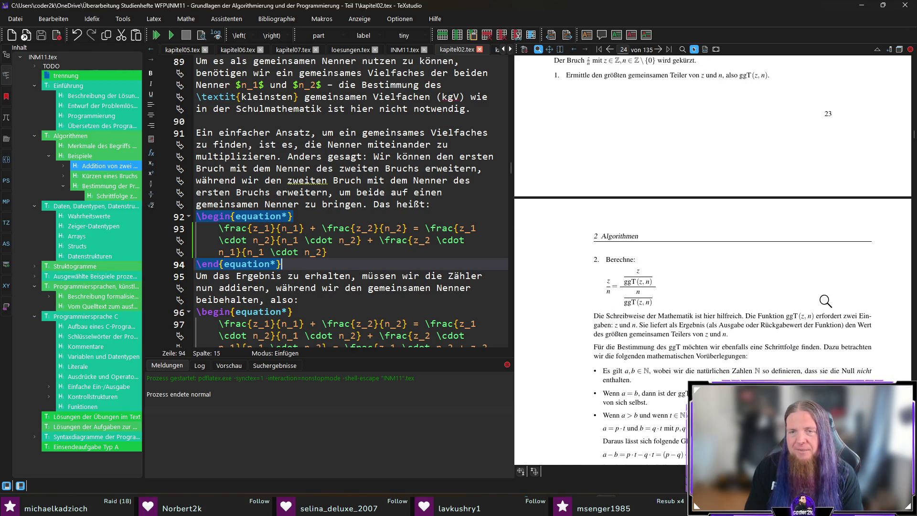
scroll(825, 301, down, 2)
scroll(855, 371, down, 1)
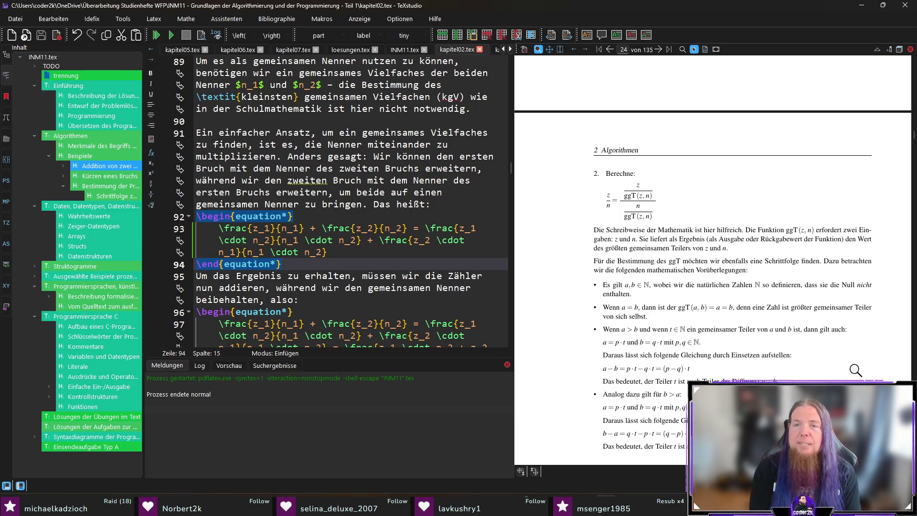
Step: Nudge the cursor left while reading the Berechne ggT explanation on the next page
key(Left)
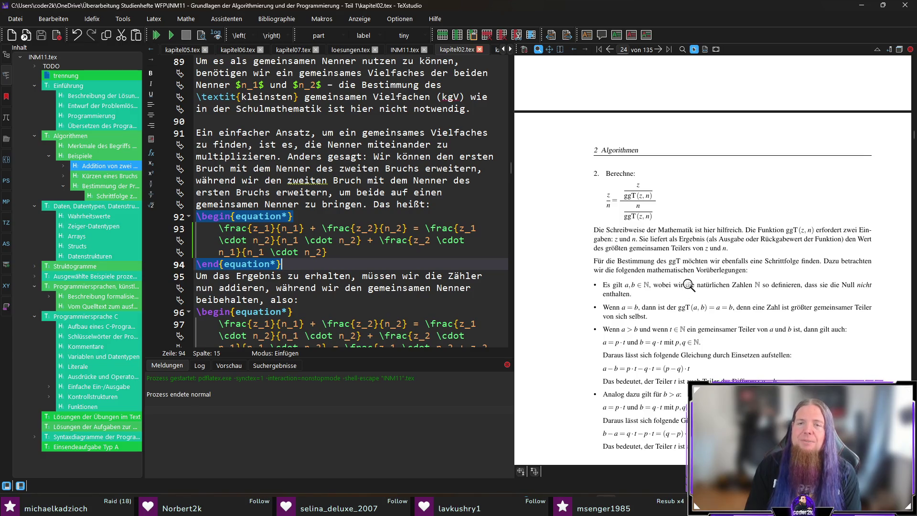
scroll(788, 287, down, 2)
scroll(856, 289, down, 1)
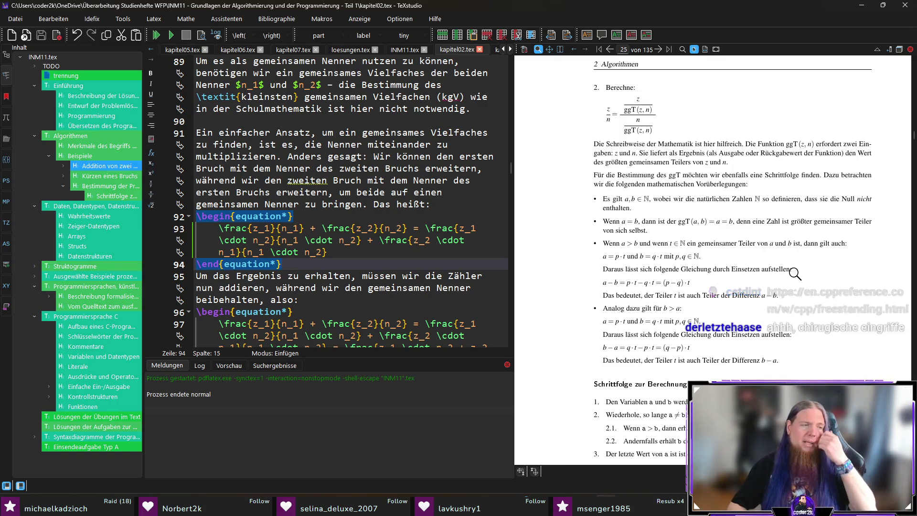
Step: Make a small cursor move and deletion in the source while reading the ggT step list
key(Right)
key(Right)
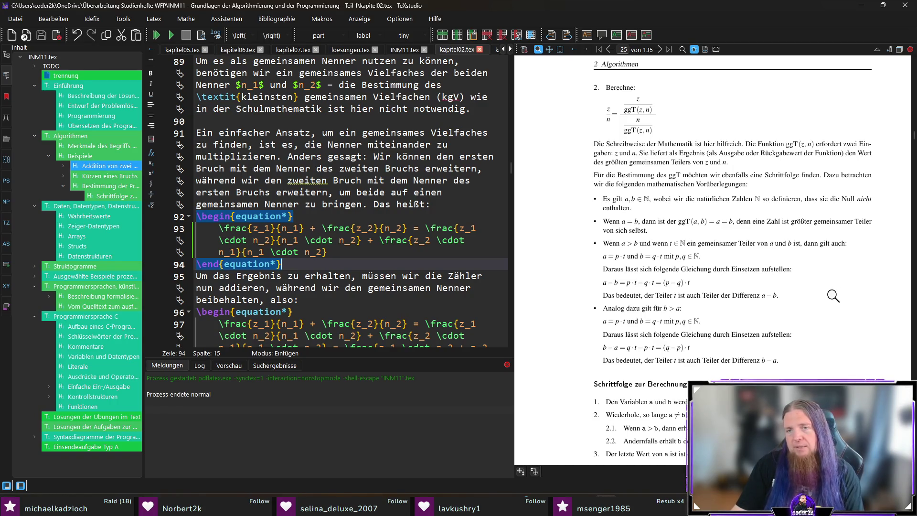
key(BackSpace)
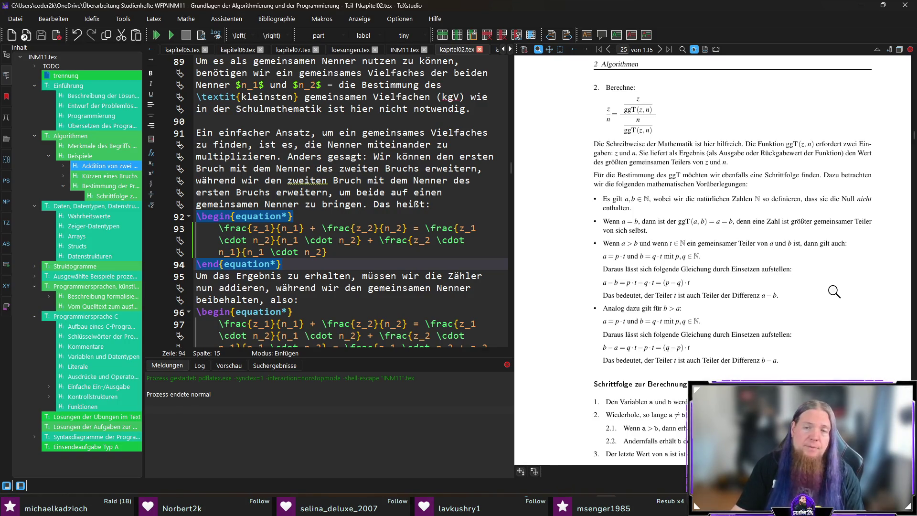
scroll(836, 312, down, 2)
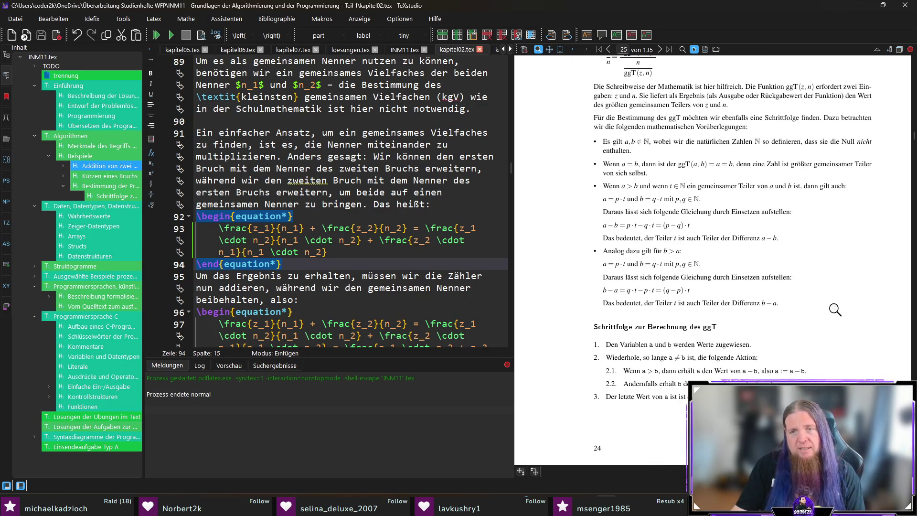
key(Left)
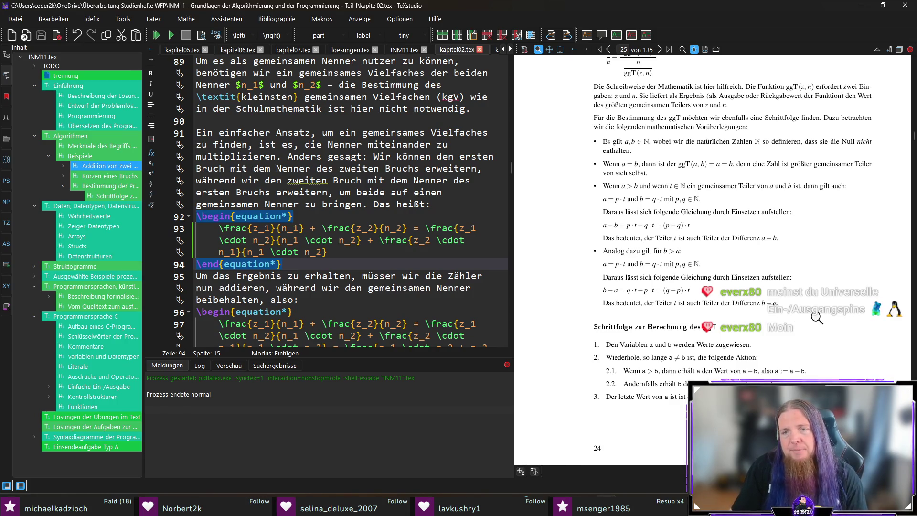
scroll(831, 308, down, 1)
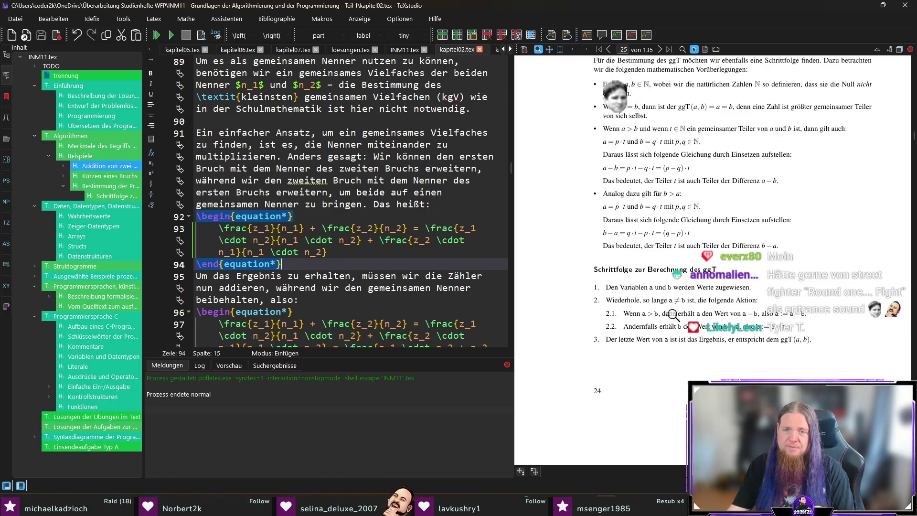
ctrl+click(696, 287)
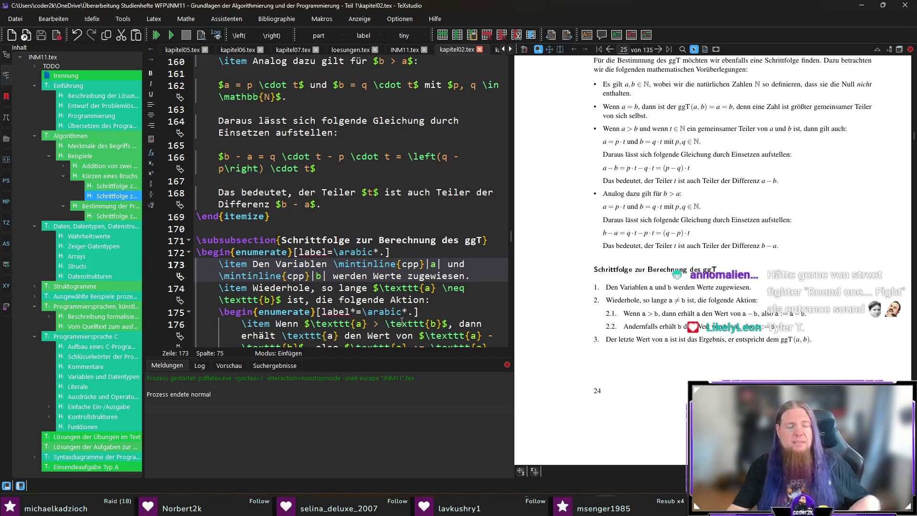
text(de)
text(ijenigen)
Step: Finish the sentence after 'soll.' (diejenigen Werte, größte fixed, stray letters removed) and save
key(ctrl+Right)
key(ctrl+Right)
text(, von)
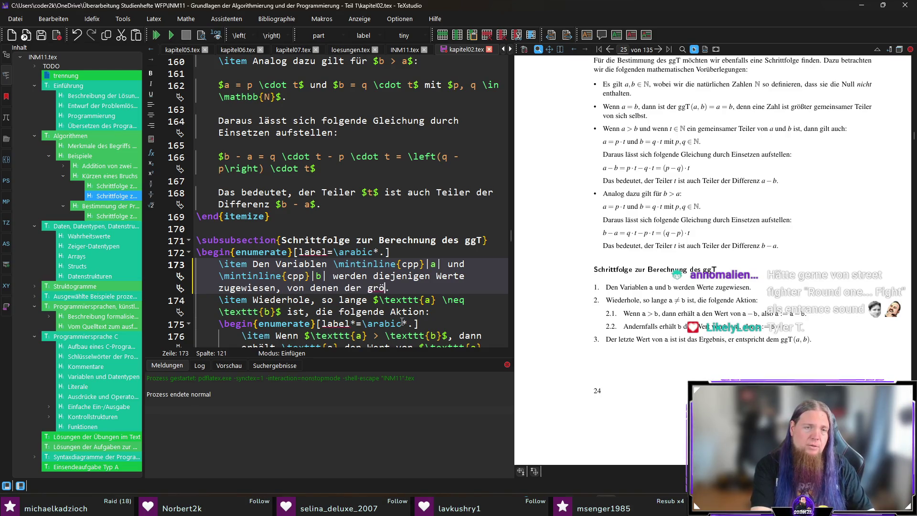
key(BackSpace)
text(ßte gemeinsame Teile)
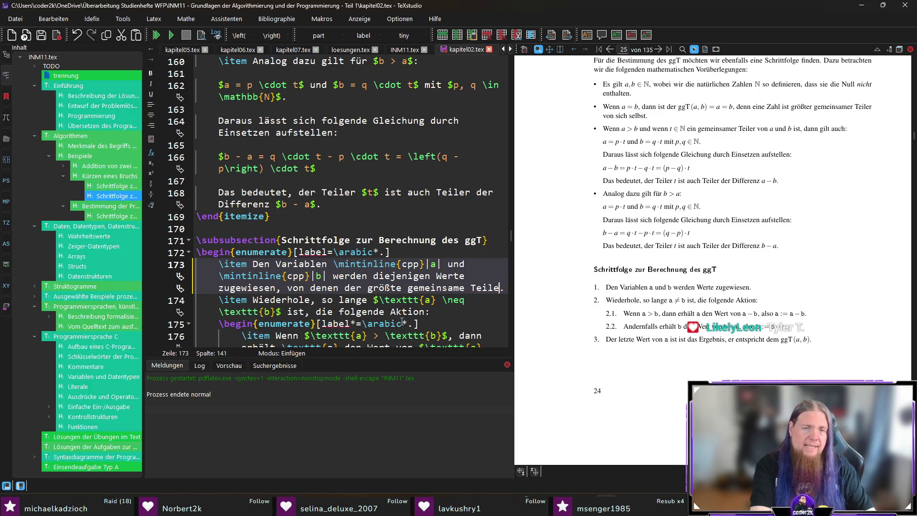
text(r bestimmt werden soll. )
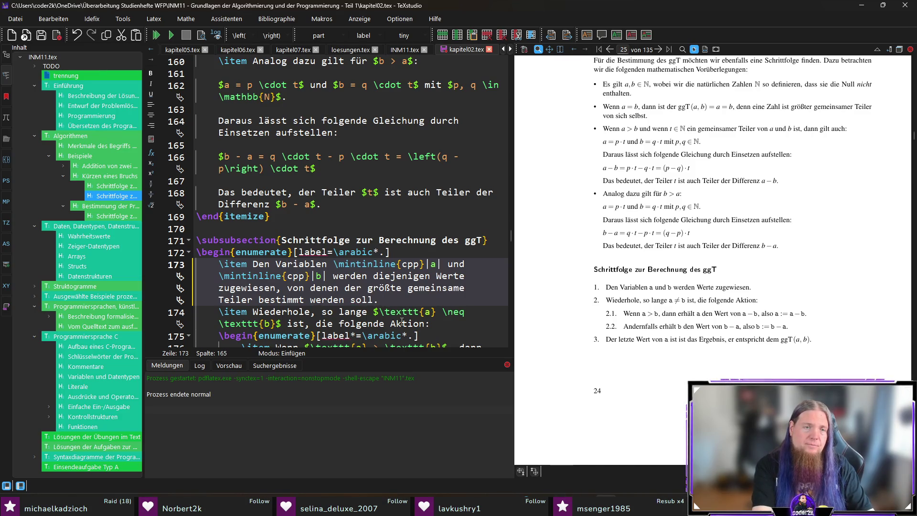
text(Die)
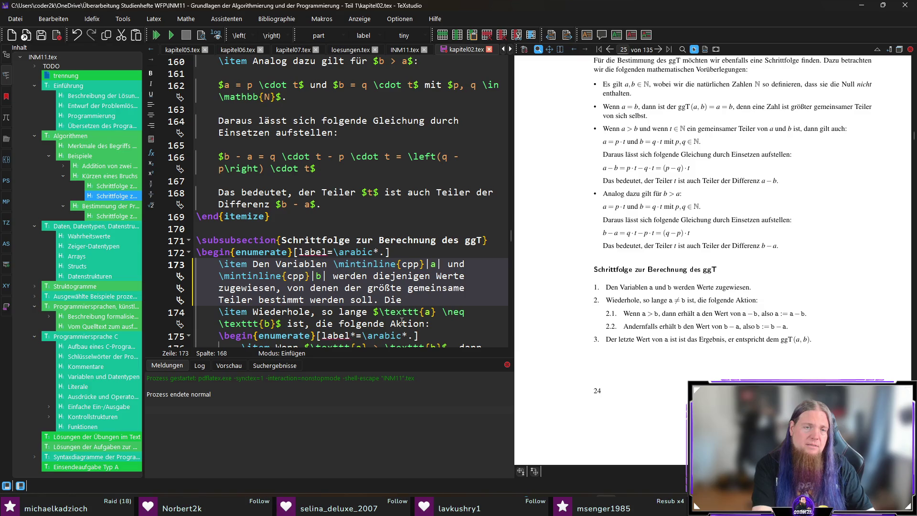
key(BackSpace)
key(BackSpace)
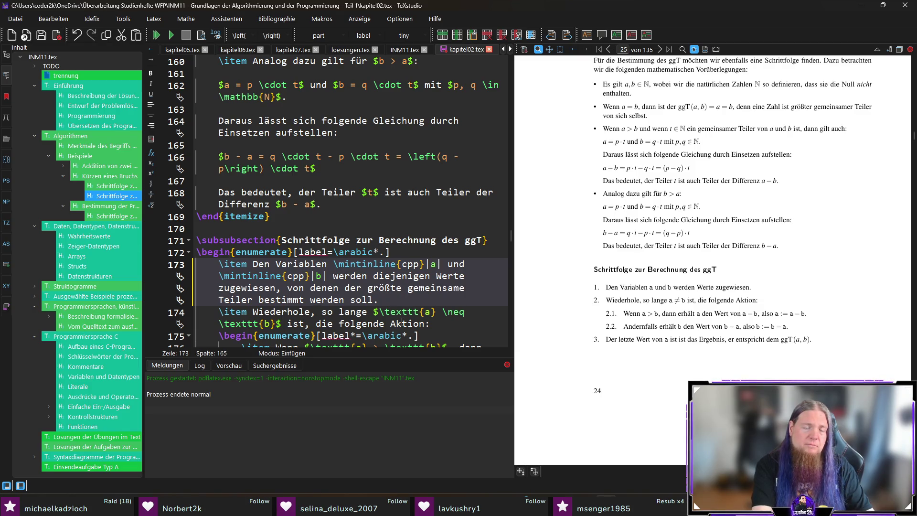
key(ctrl+s)
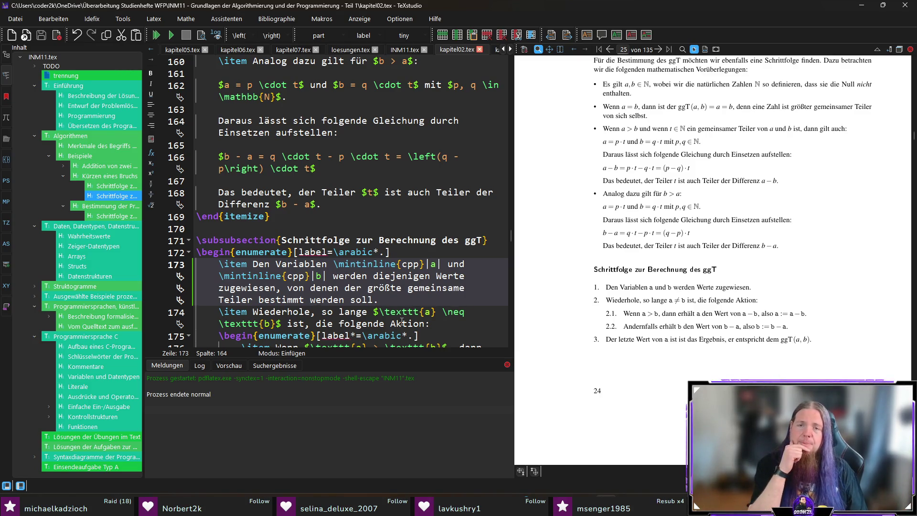
text( Welcher der Werte)
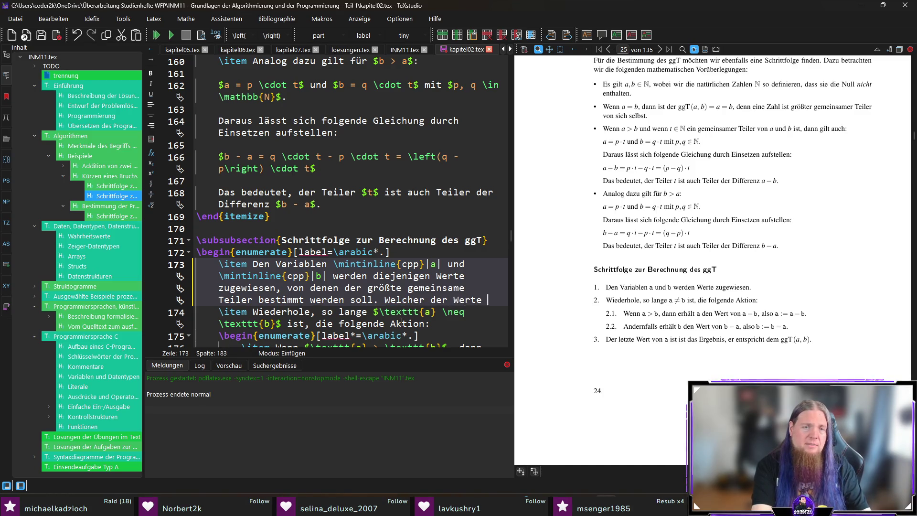
Step: Insert \mintinline references for a and b into the sentence, save and recompile
text(\cod)
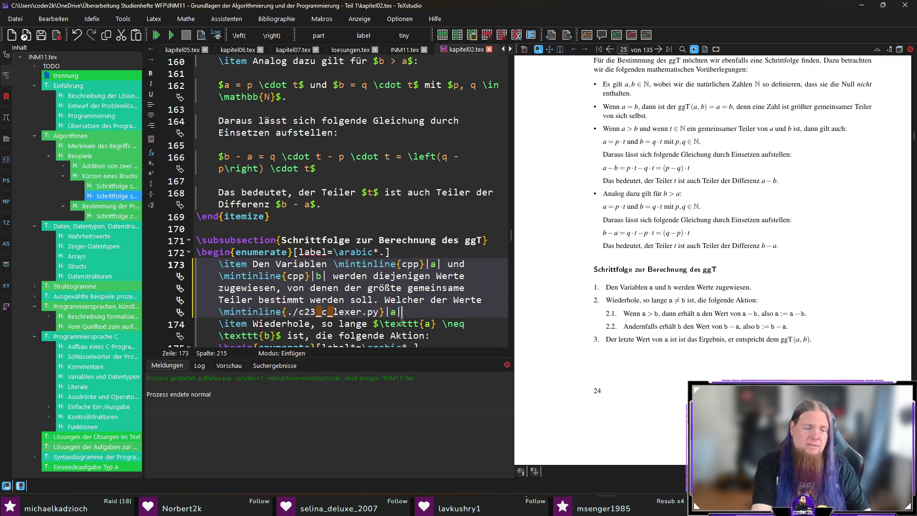
text(lcher)
key(ctrl+v)
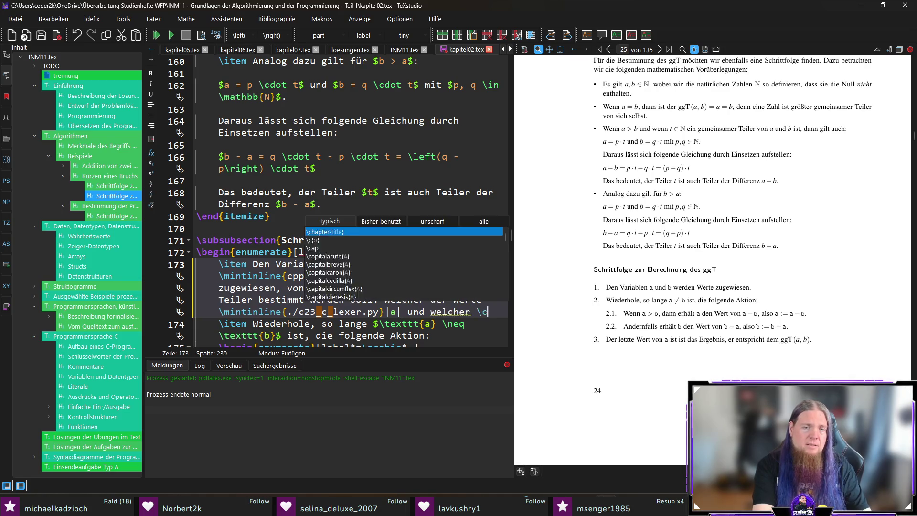
key(Left)
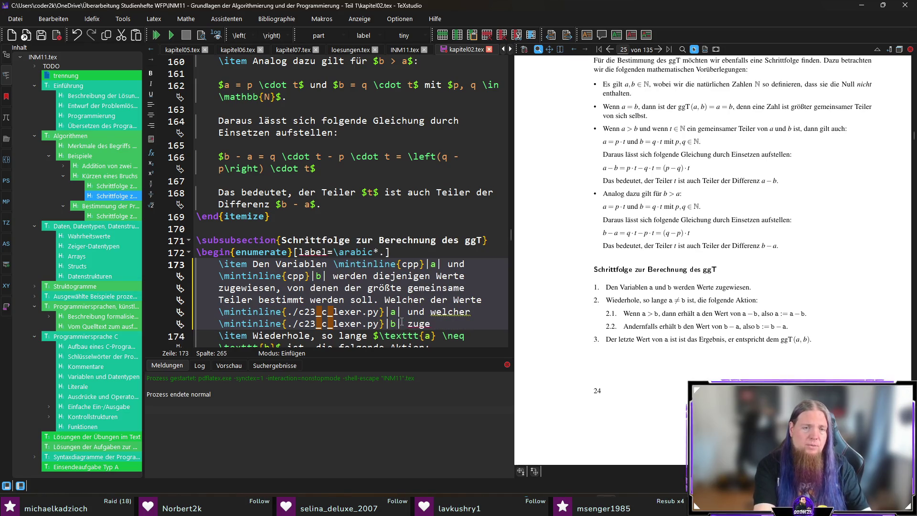
text(wiesen wird, spielt dabei keine Rolle.)
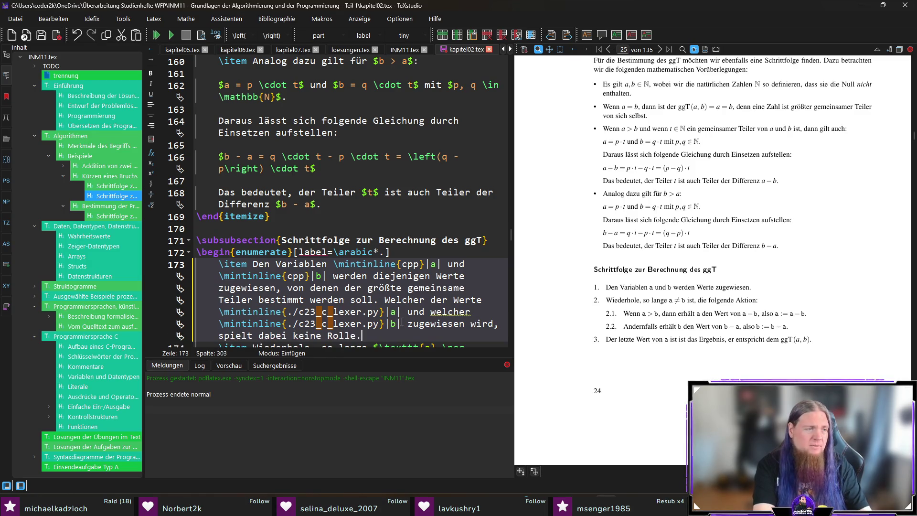
key(ctrl+s)
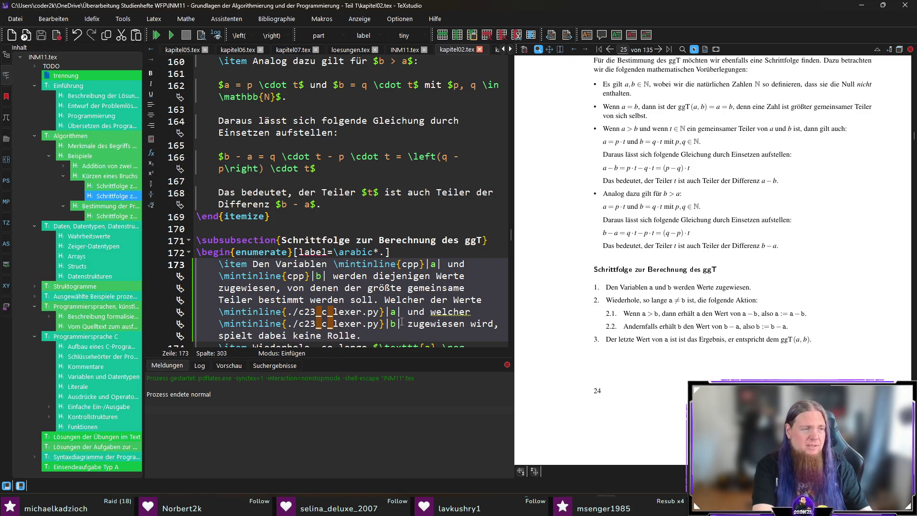
key(F5)
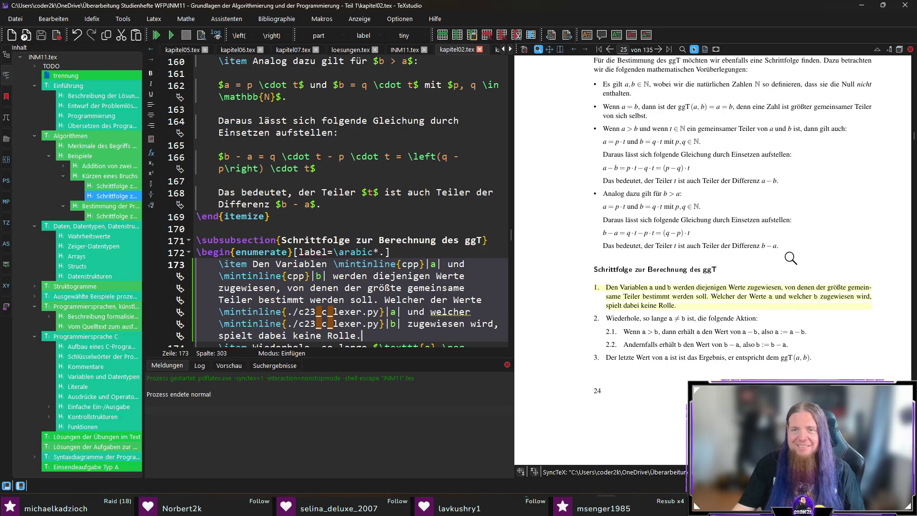
scroll(319, 259, down, 2)
scroll(318, 258, down, 2)
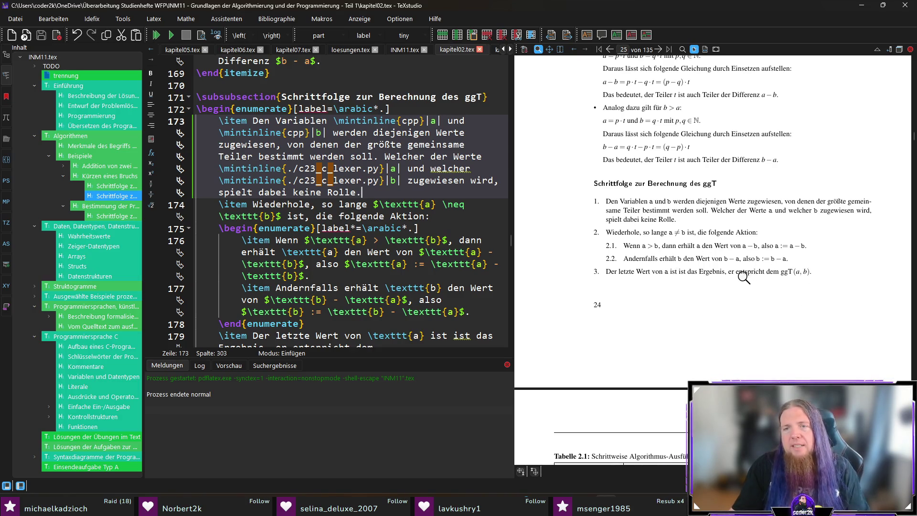
Step: Change 'folgende Aktion:' to 'folgenden Schritte:' on line 174 and add 'ist' to the first sub-step's condition
ctrl+click(710, 232)
click(384, 216)
text(n)
key(shift+End)
text(Schritte)
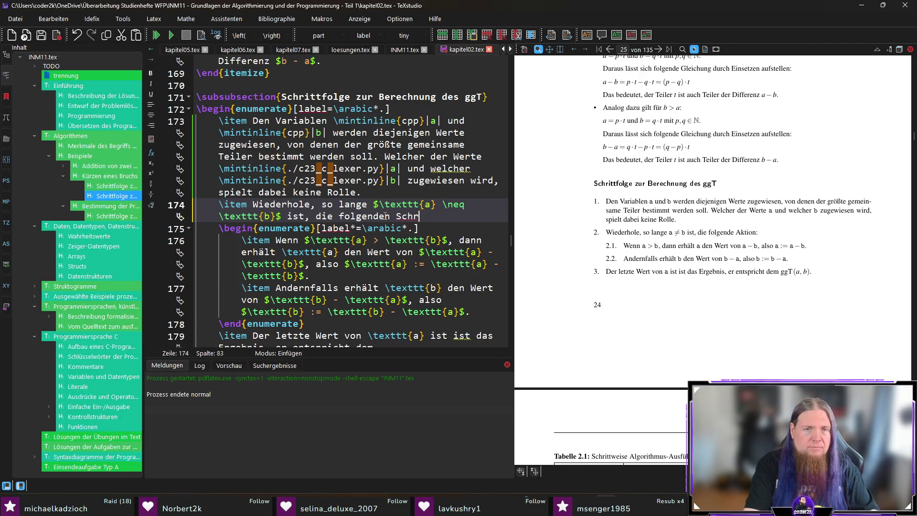
text(:)
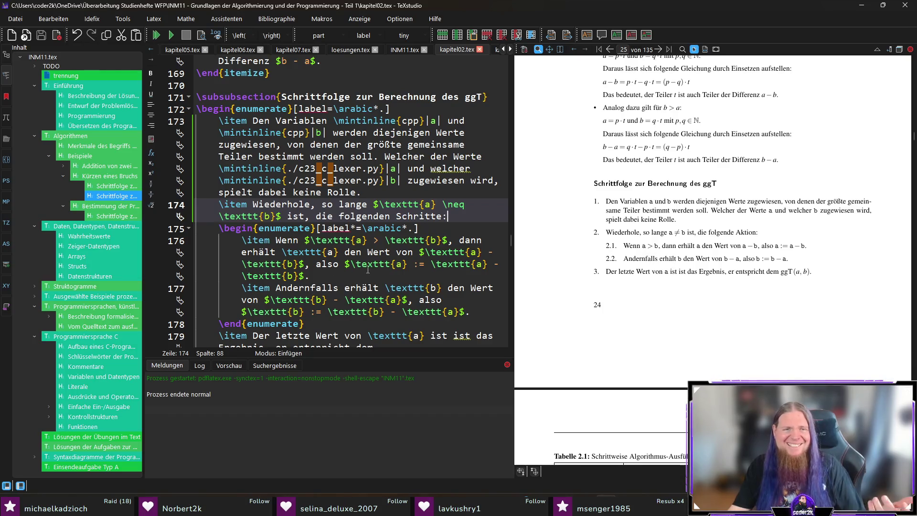
click(448, 240)
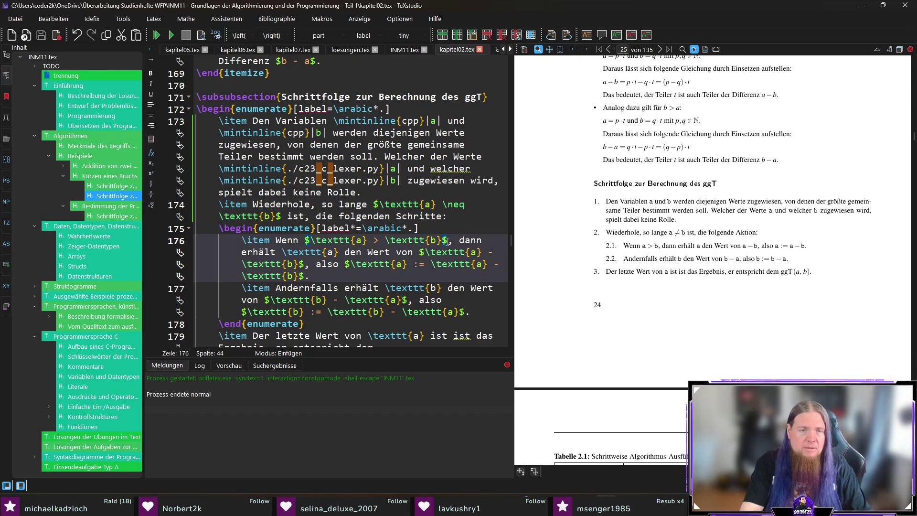
text(ist)
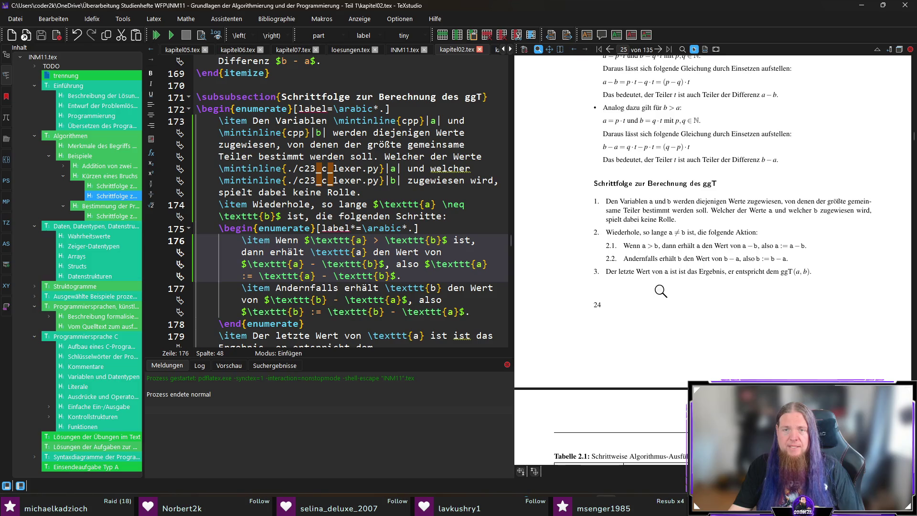
scroll(659, 290, down, 1)
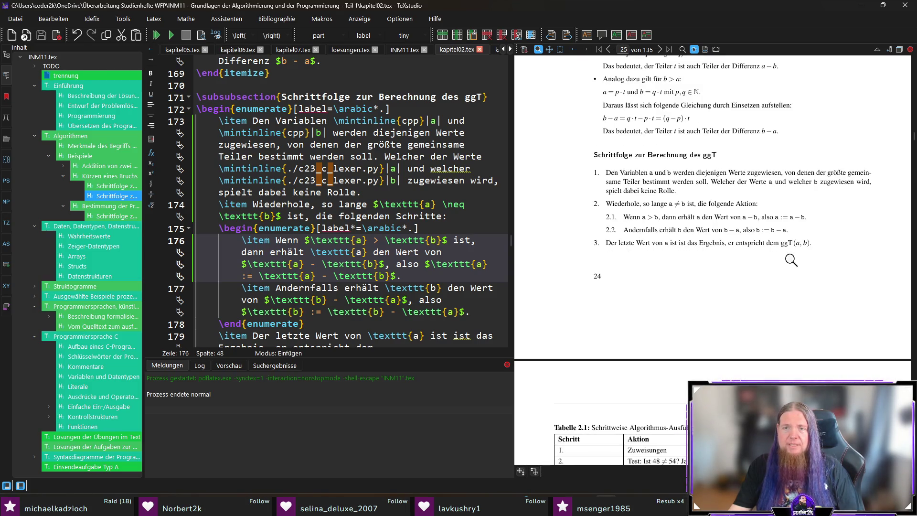
scroll(799, 244, down, 5)
scroll(799, 243, down, 4)
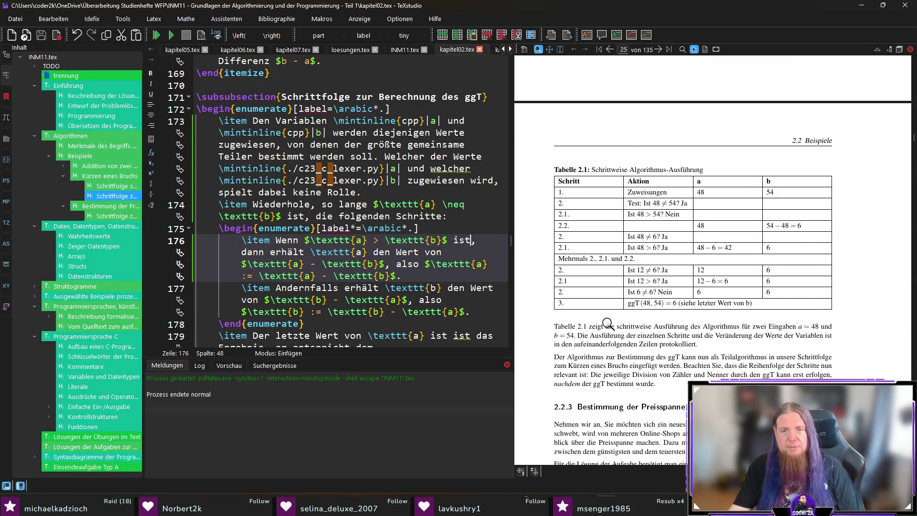
scroll(607, 323, down, 1)
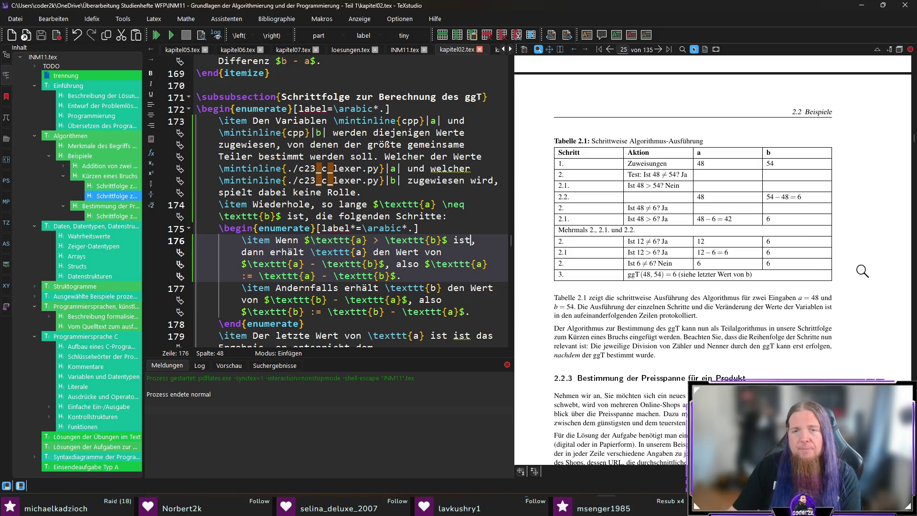
scroll(864, 279, down, 1)
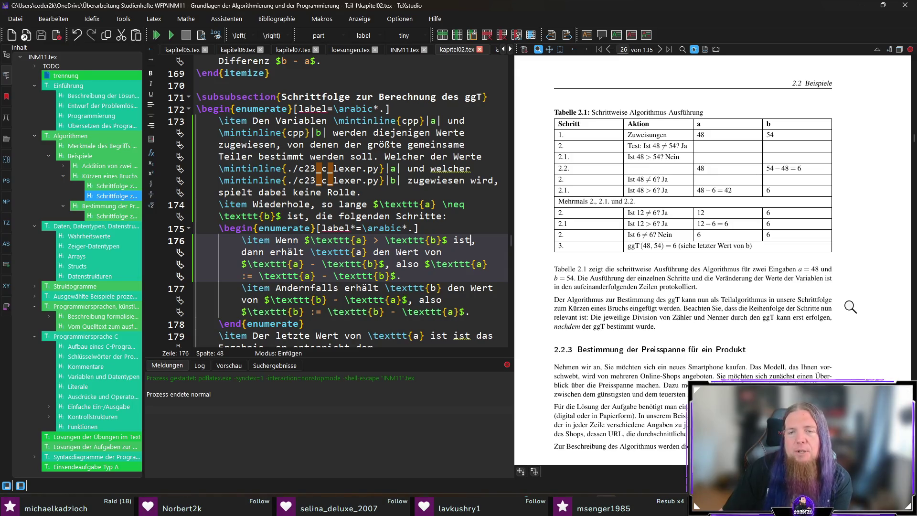
scroll(849, 307, down, 3)
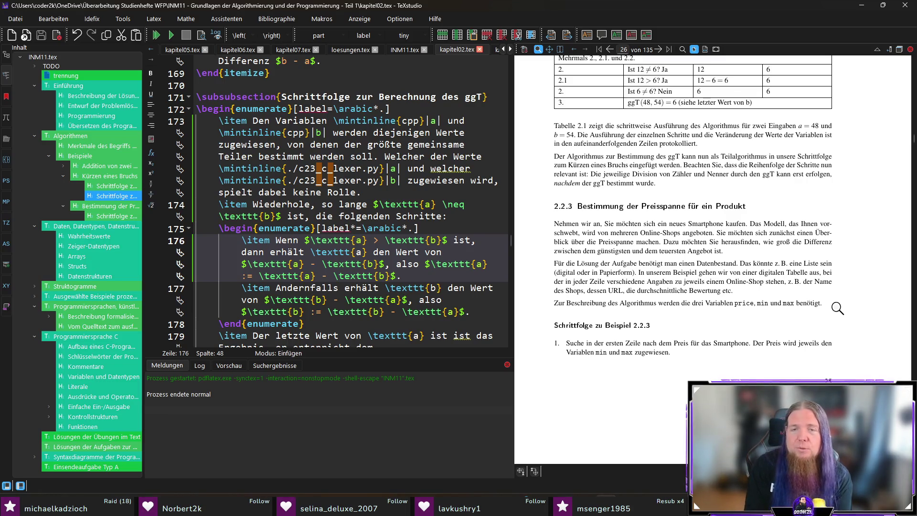
text(,)
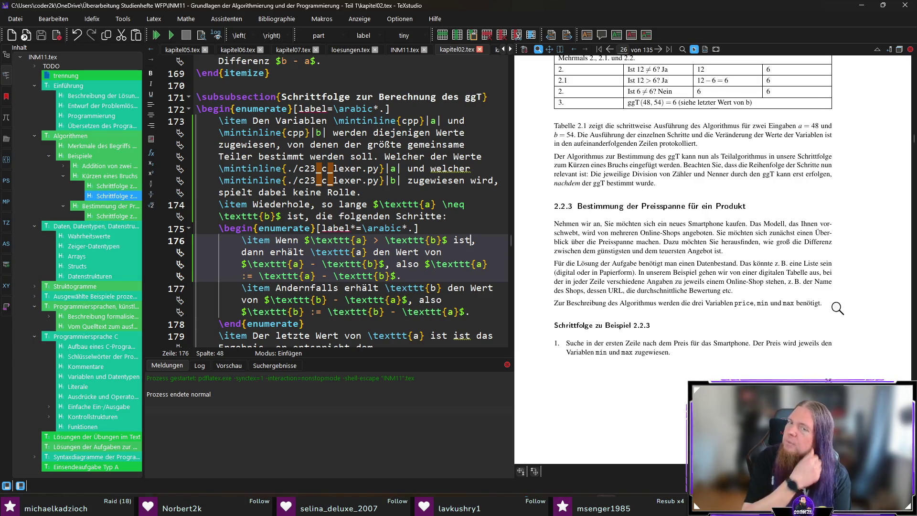
scroll(853, 311, down, 1)
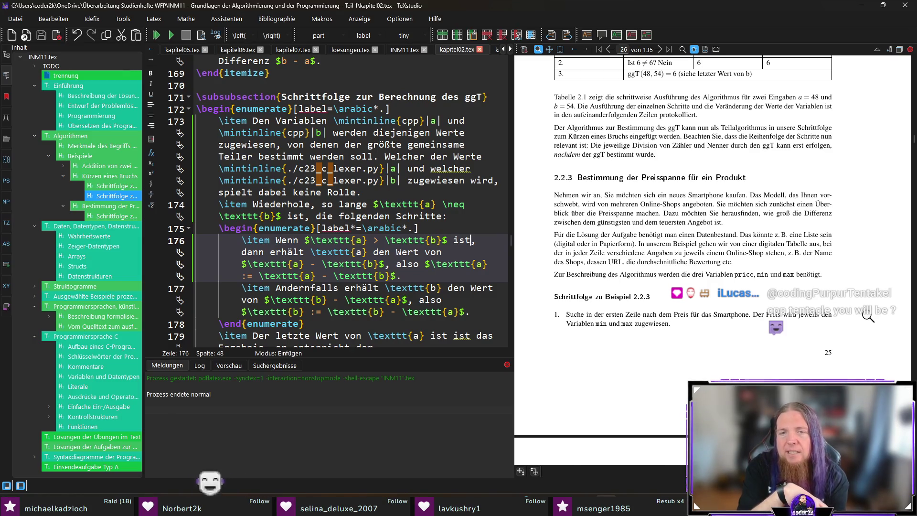
text(,)
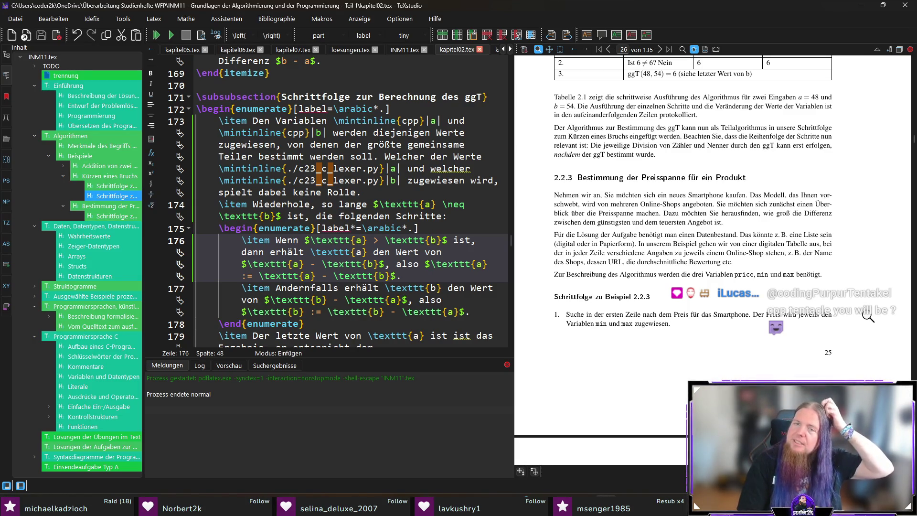
scroll(823, 289, down, 2)
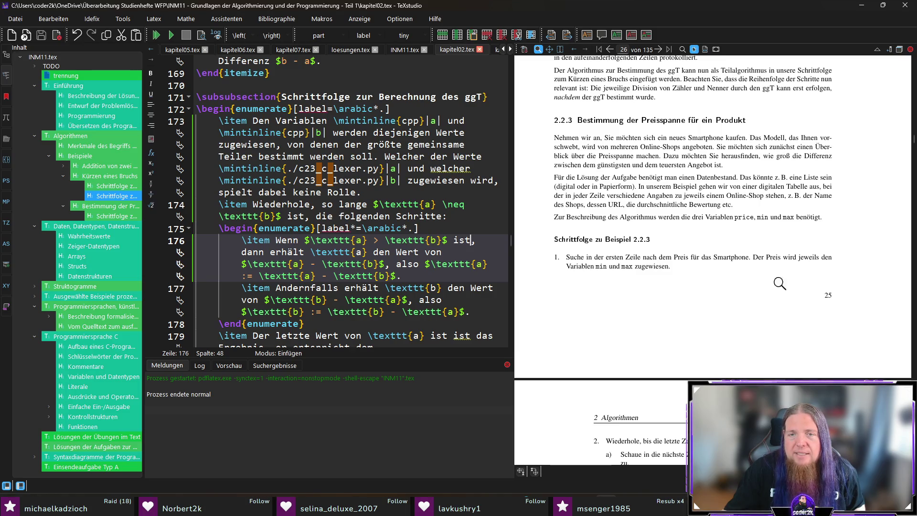
scroll(592, 275, down, 4)
scroll(584, 260, down, 1)
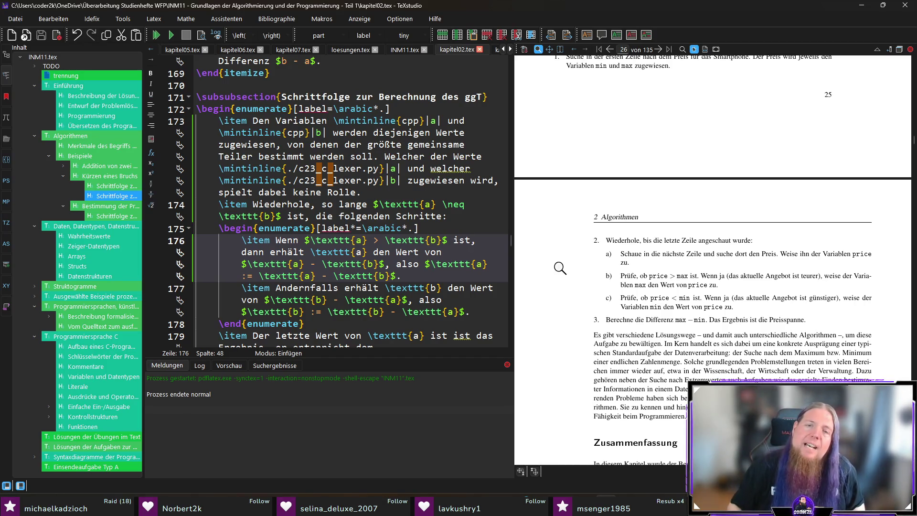
Step: Replace \alph with \arabic in the nested enumerate label on line 223, recompile, then switch to the browser
ctrl+click(616, 240)
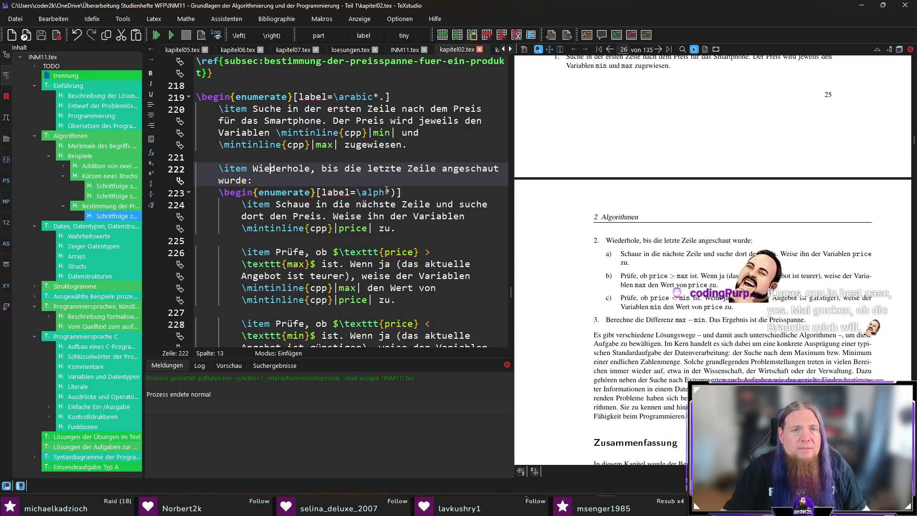
double_click(383, 192)
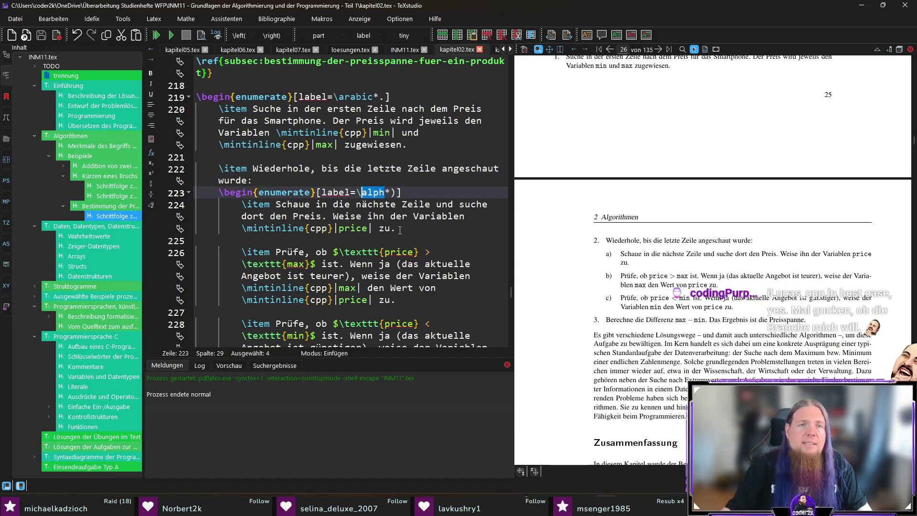
text(arabic)
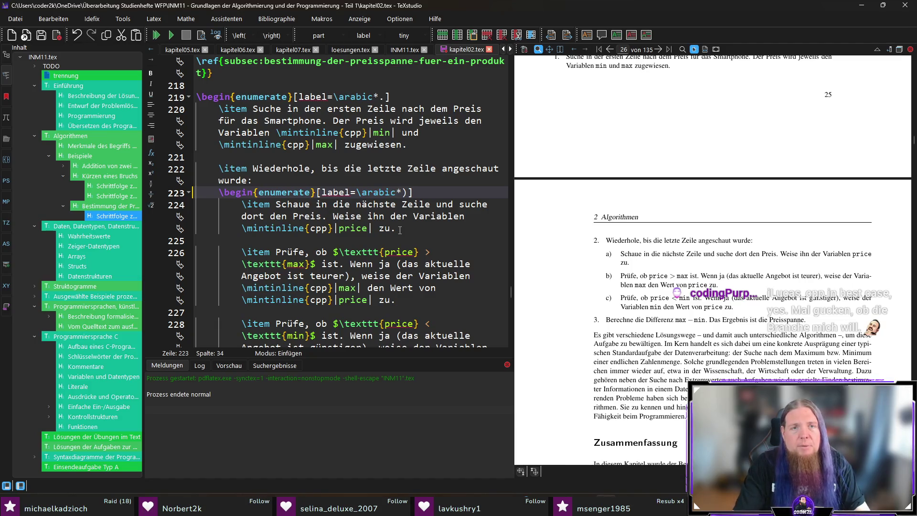
key(F5)
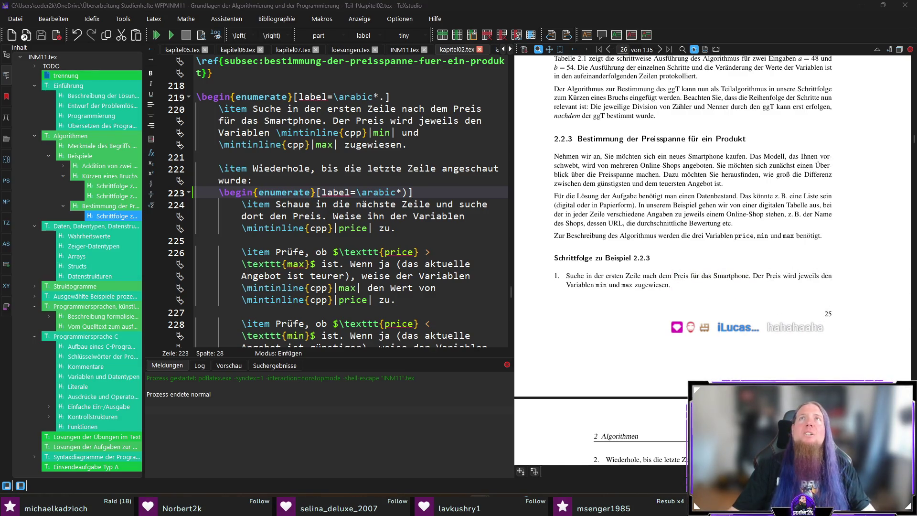
key(alt+Tab)
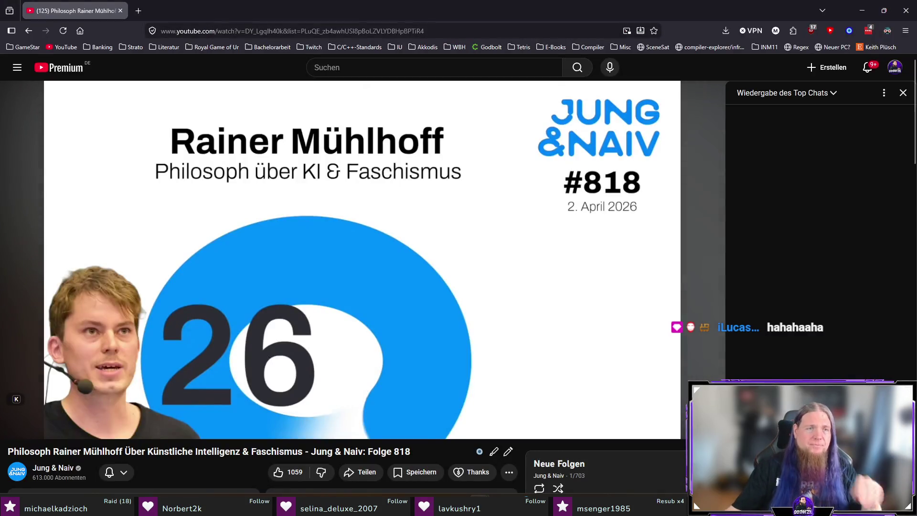
Step: Copy the Rainer Mühlhoff video's URL from the address bar and close the browser window
click(476, 29)
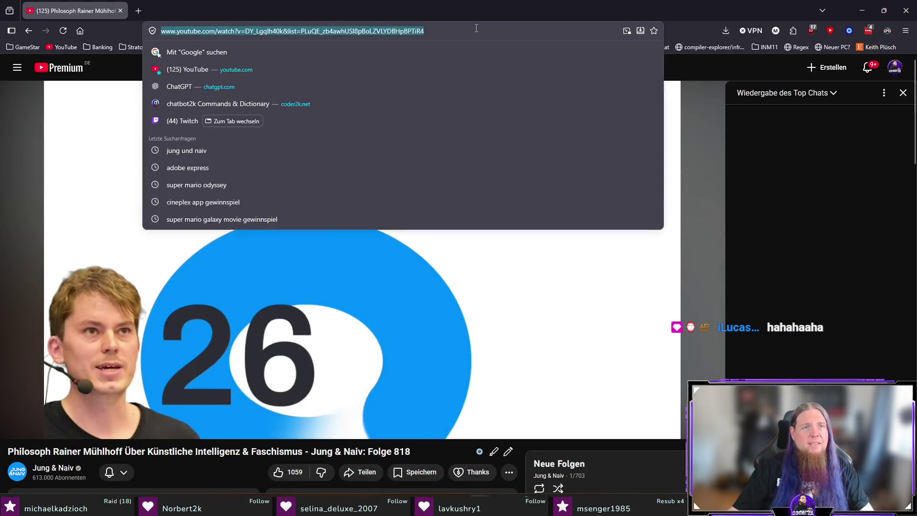
key(alt+Tab)
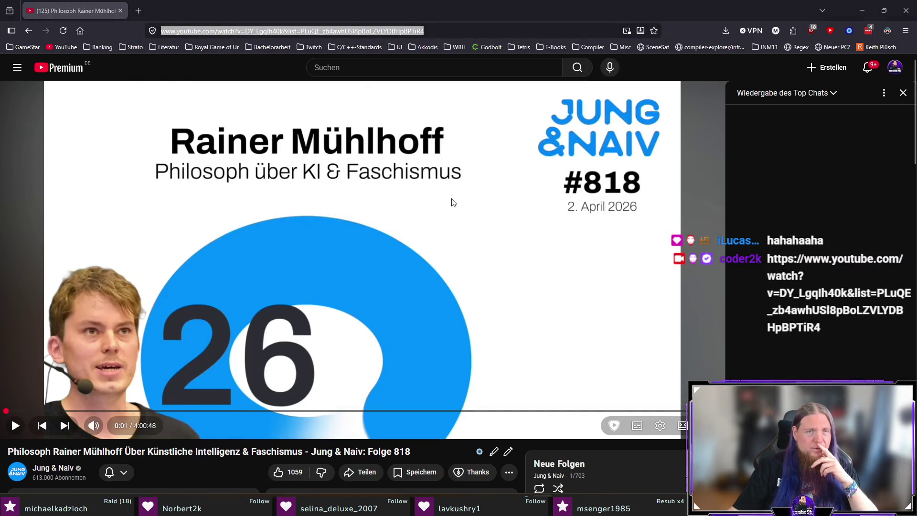
click(510, 14)
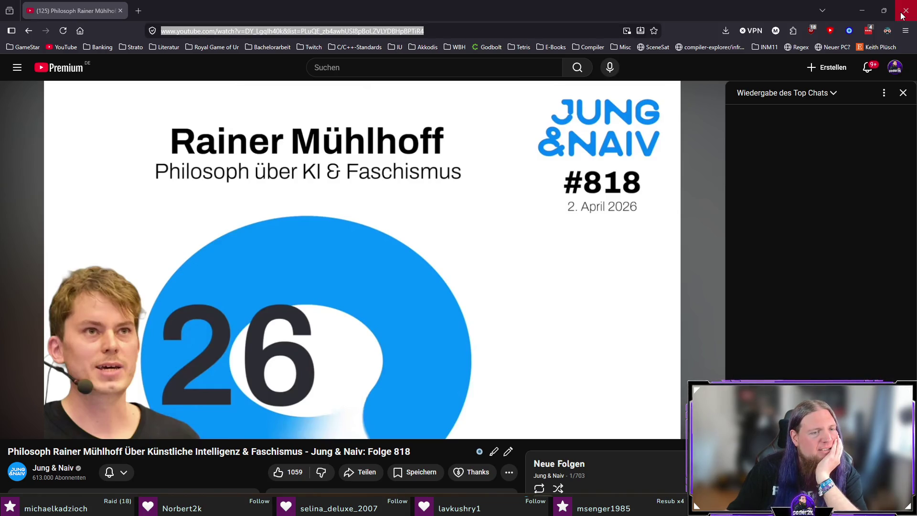
click(905, 17)
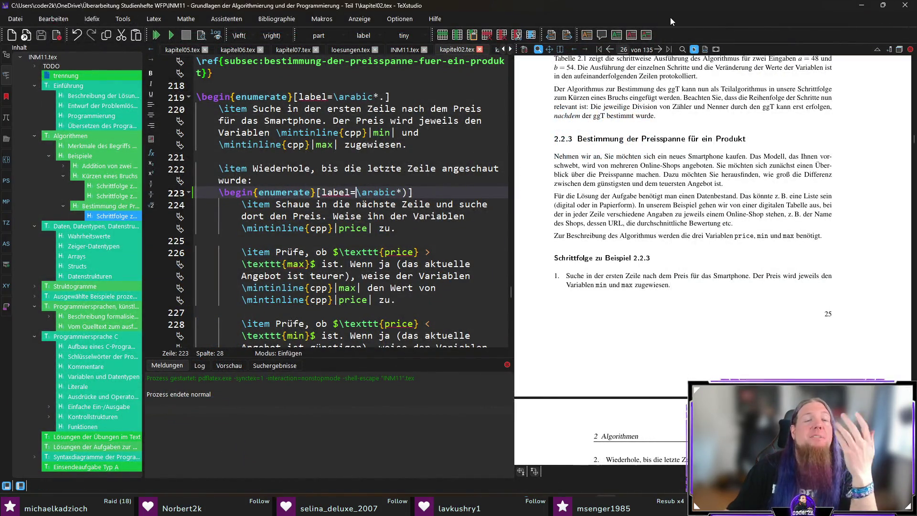
scroll(666, 264, down, 4)
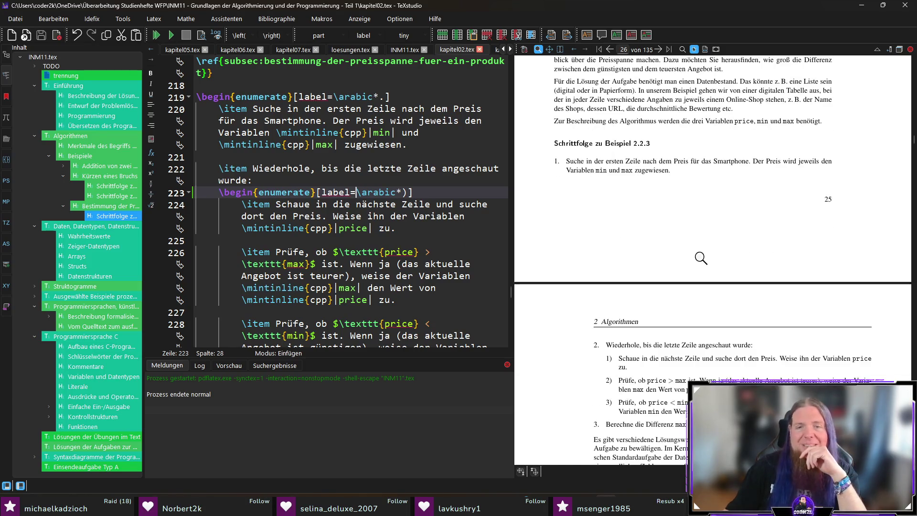
Step: Delete the stray ')' after \arabic* in the label on line 223 and recompile
click(407, 192)
key(BackSpace)
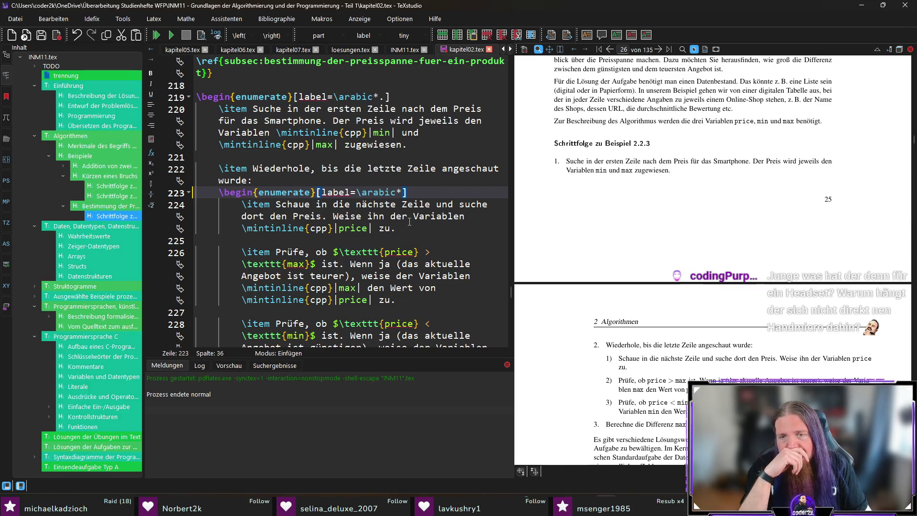
key(Left)
text(2.)
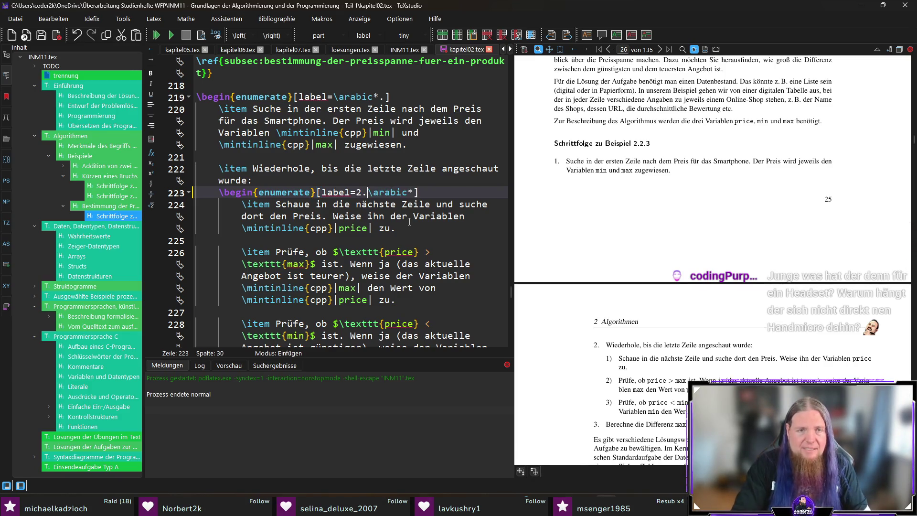
key(F5)
Step: Change the label to 2.\arabic*. with trailing dot and recompile
double_click(353, 192)
key(Right)
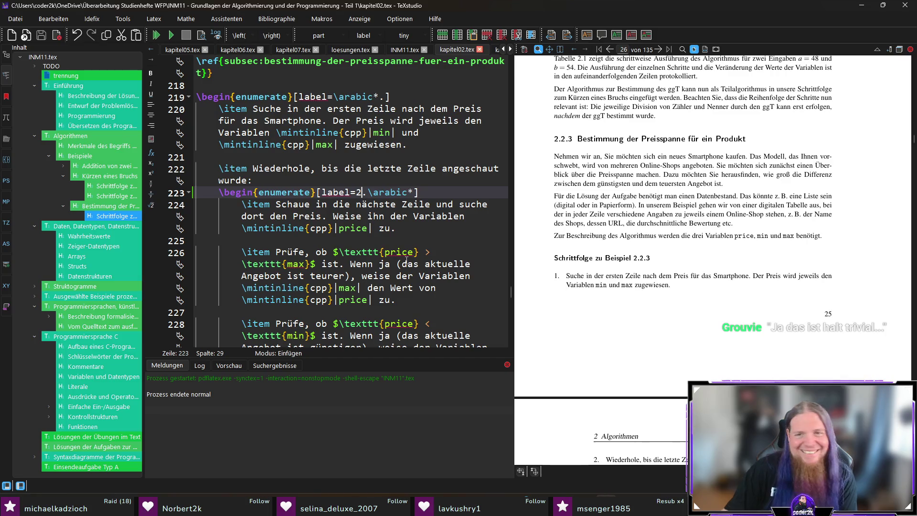
scroll(664, 301, down, 3)
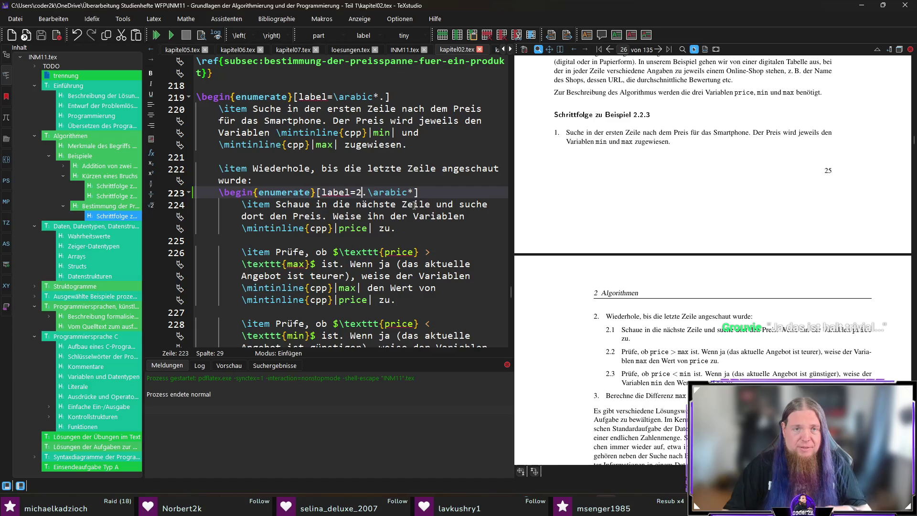
text(.)
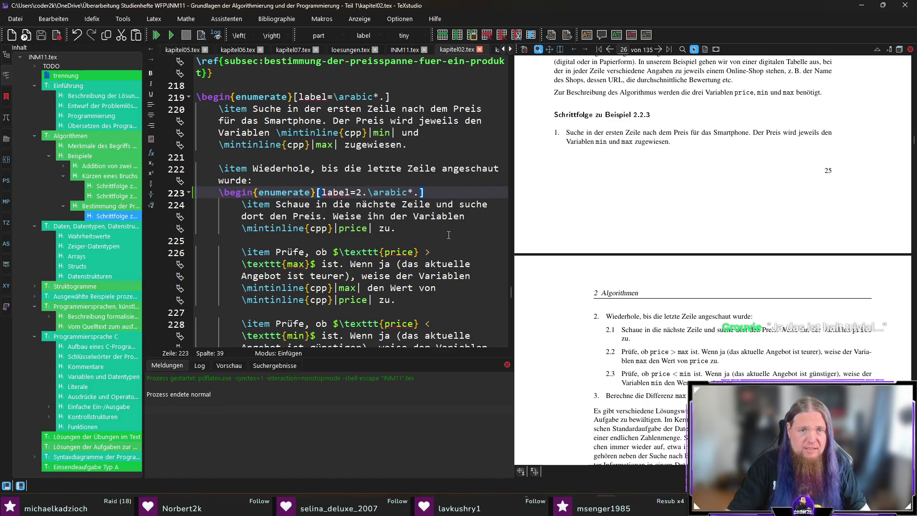
key(F5)
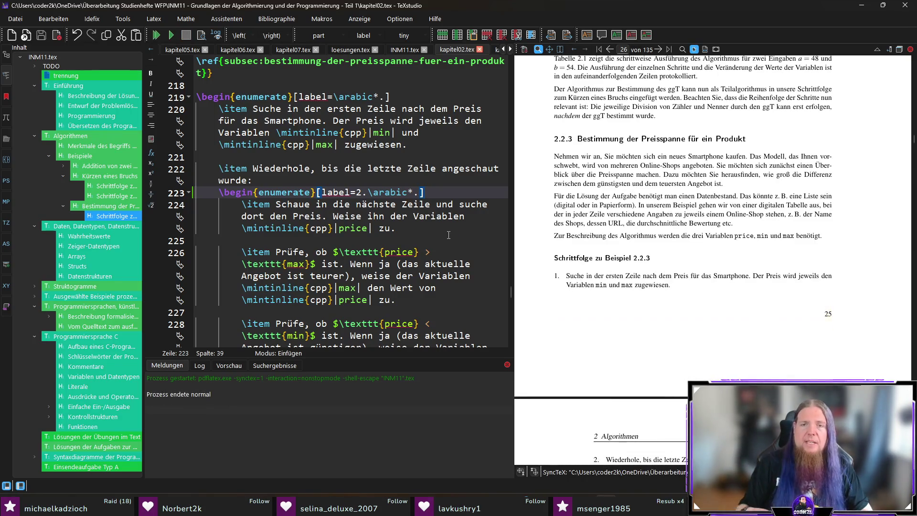
scroll(586, 316, down, 2)
scroll(586, 315, down, 2)
scroll(586, 316, down, 1)
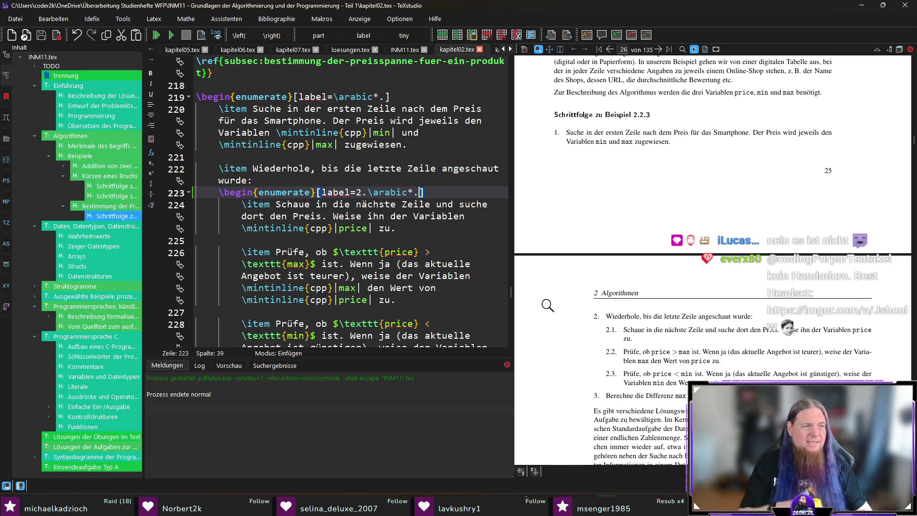
scroll(548, 305, down, 2)
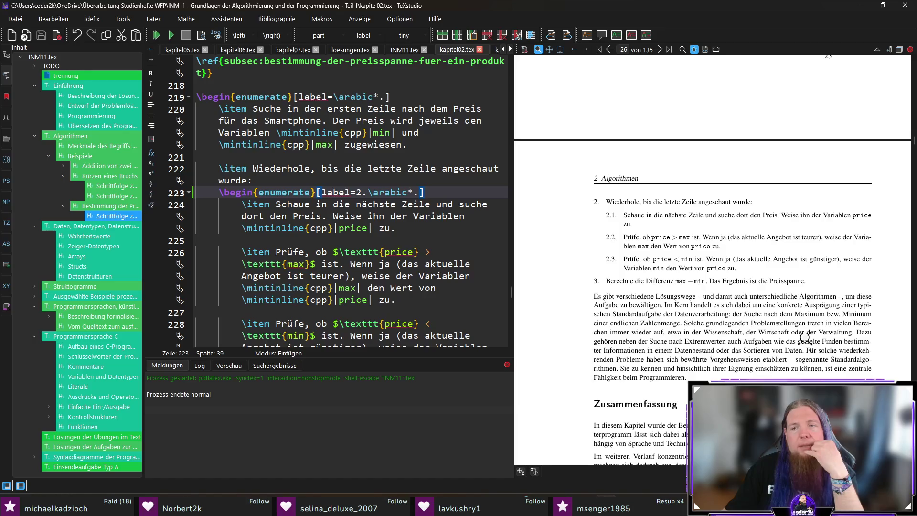
scroll(806, 339, down, 3)
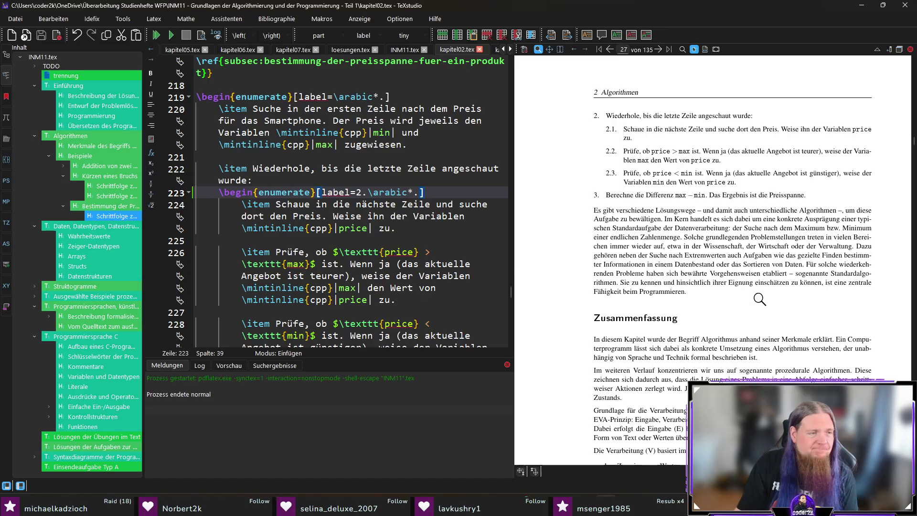
scroll(762, 300, down, 2)
scroll(761, 300, down, 2)
scroll(599, 288, down, 1)
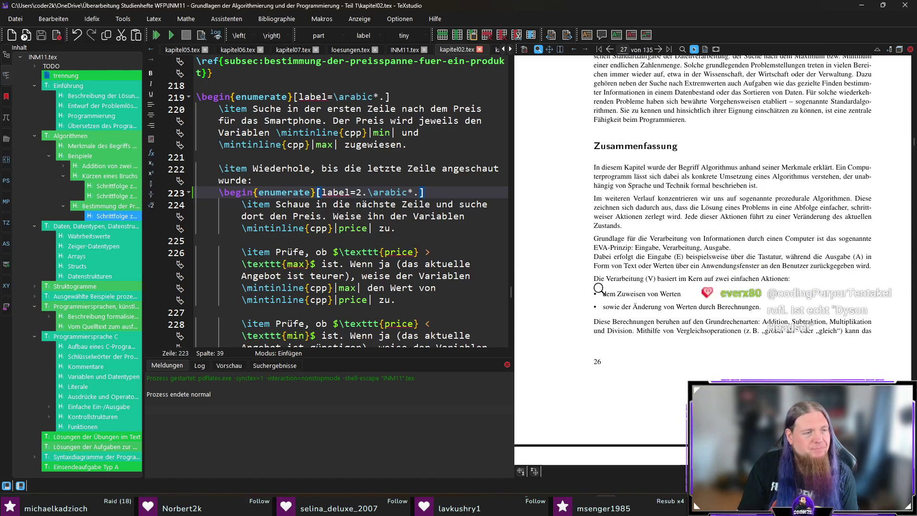
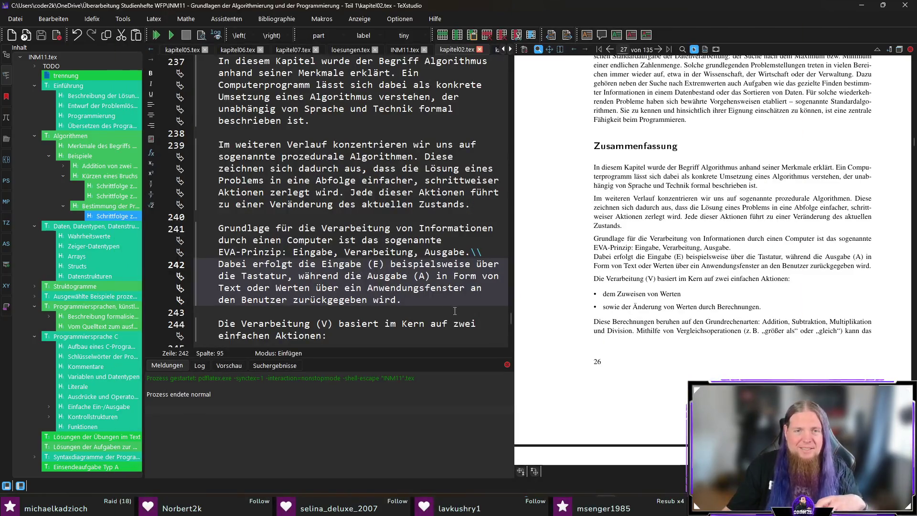
text(beispielsweise)
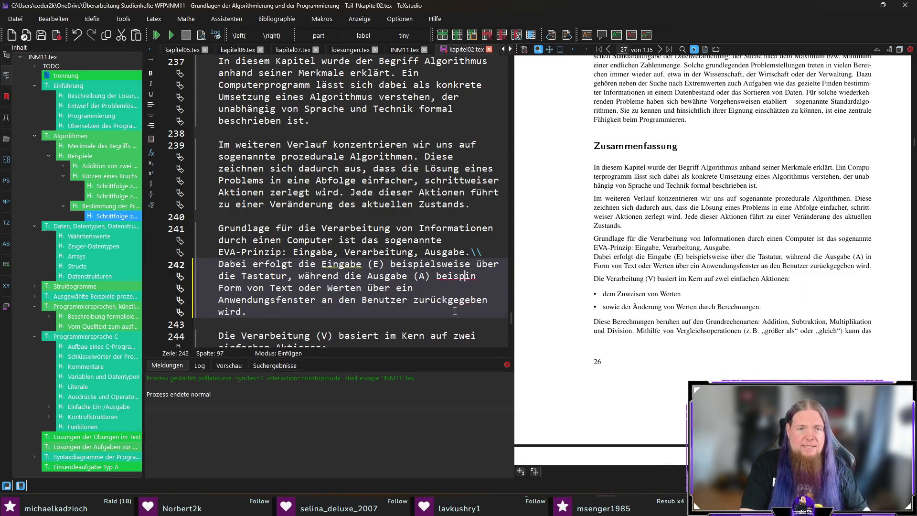